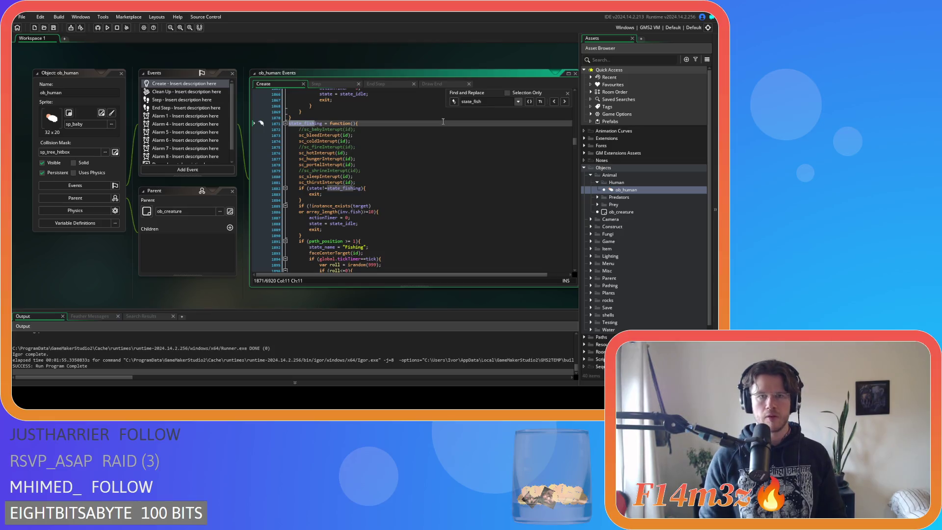
# Step: Jump to the next state_fishing match and close the find bar
pyautogui.press('Return')
pyautogui.scroll(-4, 452, 152)
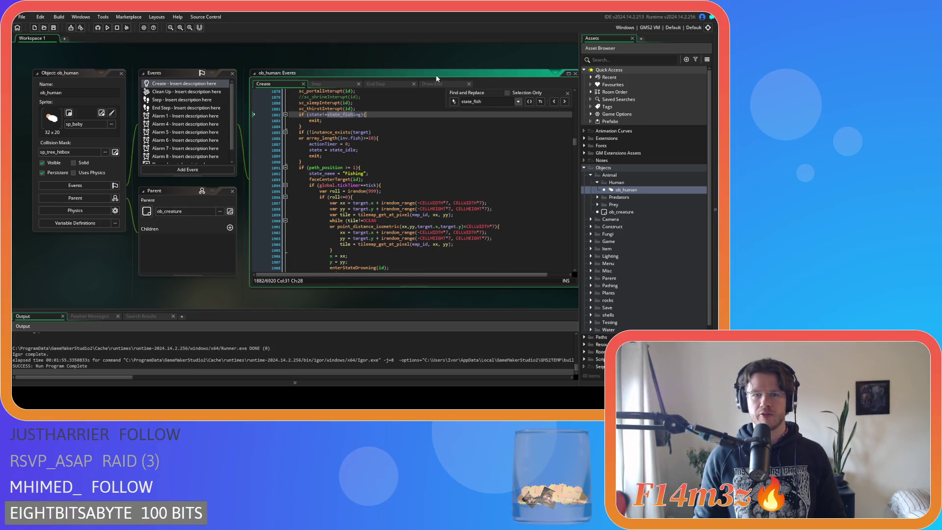
pyautogui.hscroll(3, 275, 299)
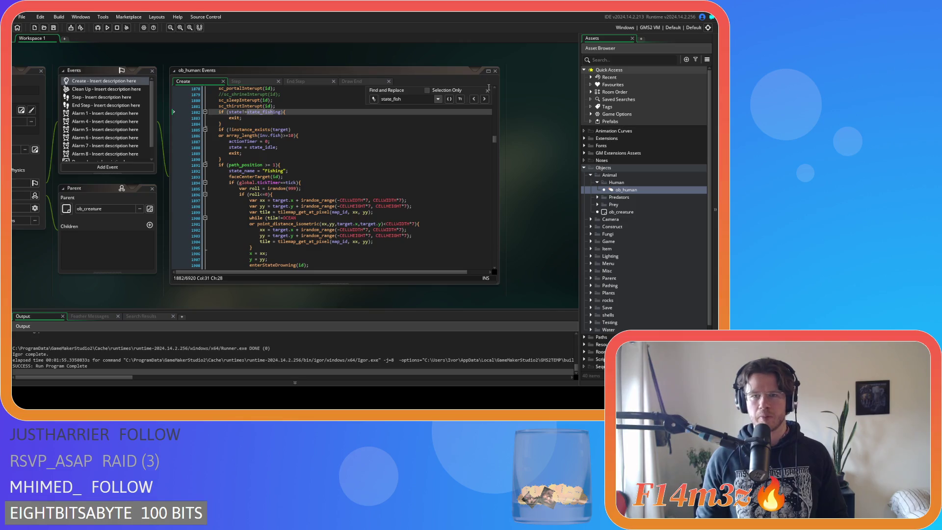
pyautogui.click(487, 89)
# Step: Review ob_human's fishing block that adds a Fish item once actionTimer passes fishTimer
pyautogui.moveTo(330, 165); pyautogui.dragTo(330, 169)
pyautogui.click(319, 188)
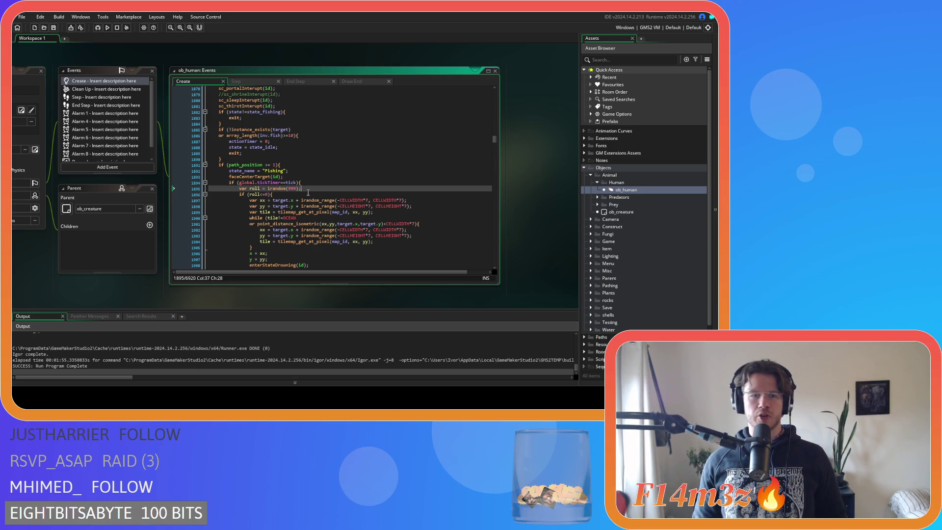
pyautogui.scroll(-4, 308, 192)
pyautogui.scroll(-2, 318, 196)
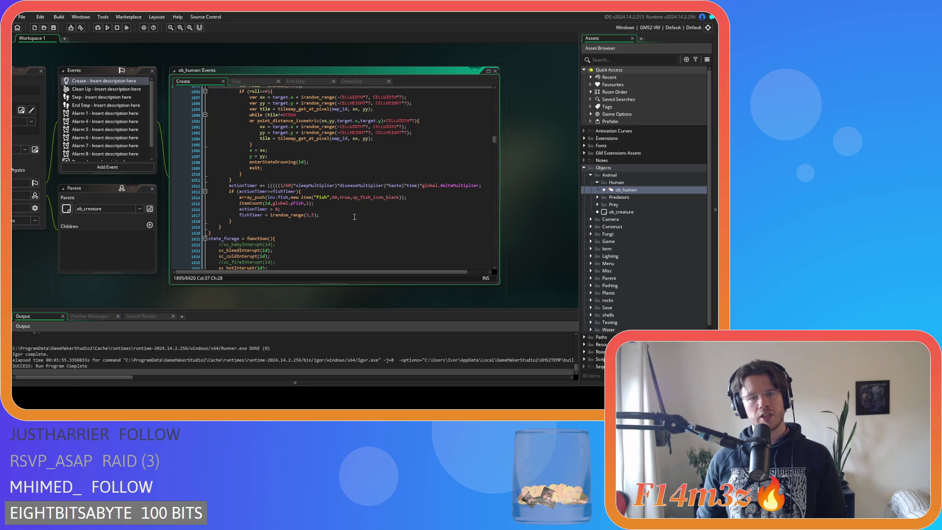
pyautogui.click(369, 197)
pyautogui.click(401, 202)
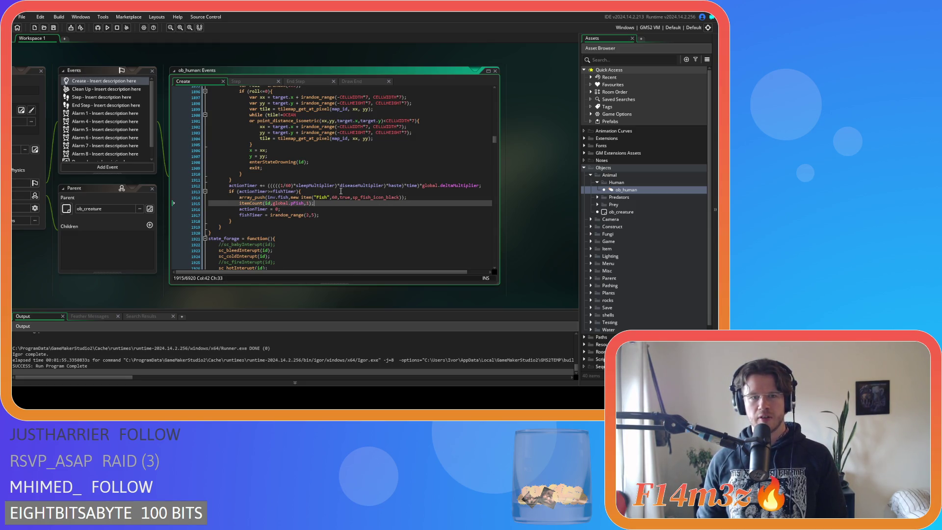
pyautogui.click(325, 192)
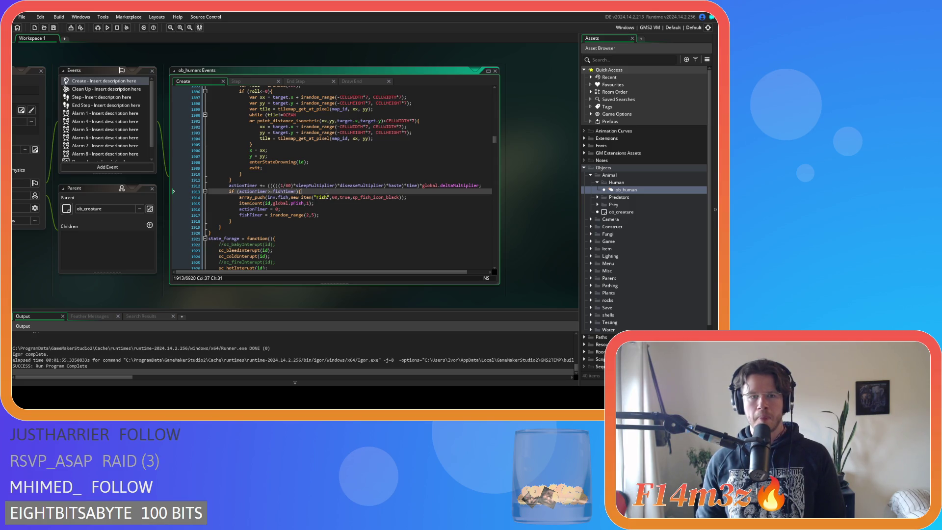
# Step: Declare var poisonFish = bool(irandom(1)); under the fishTimer check
pyautogui.press('Return')
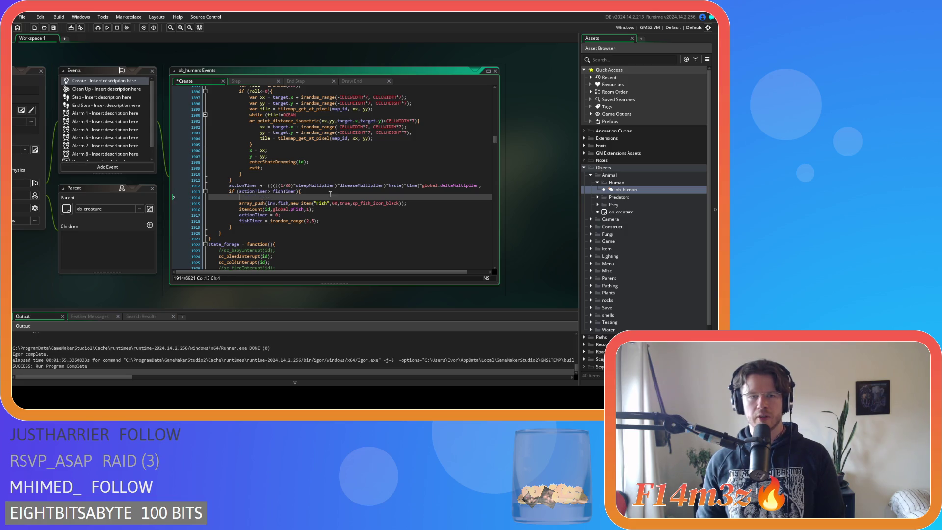
pyautogui.write('var poison =')
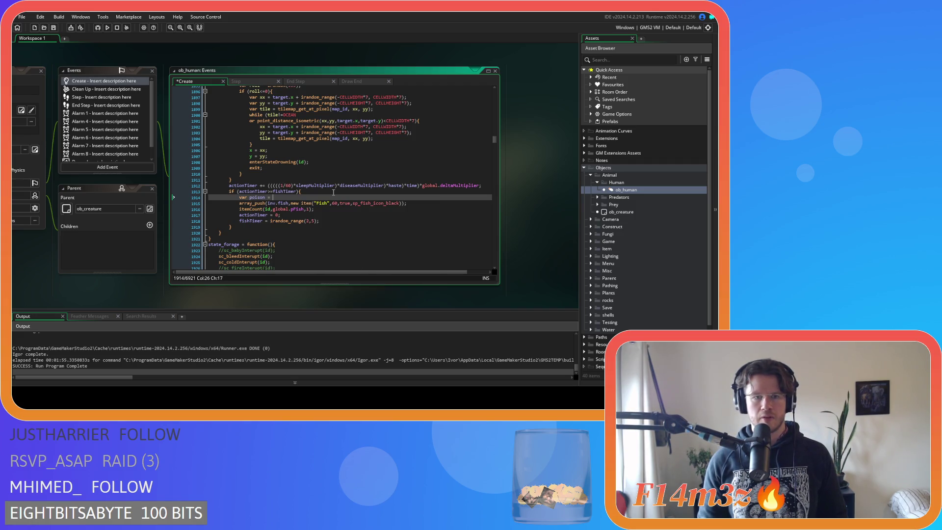
pyautogui.press('Left')
pyautogui.press('Left')
pyautogui.press('Left')
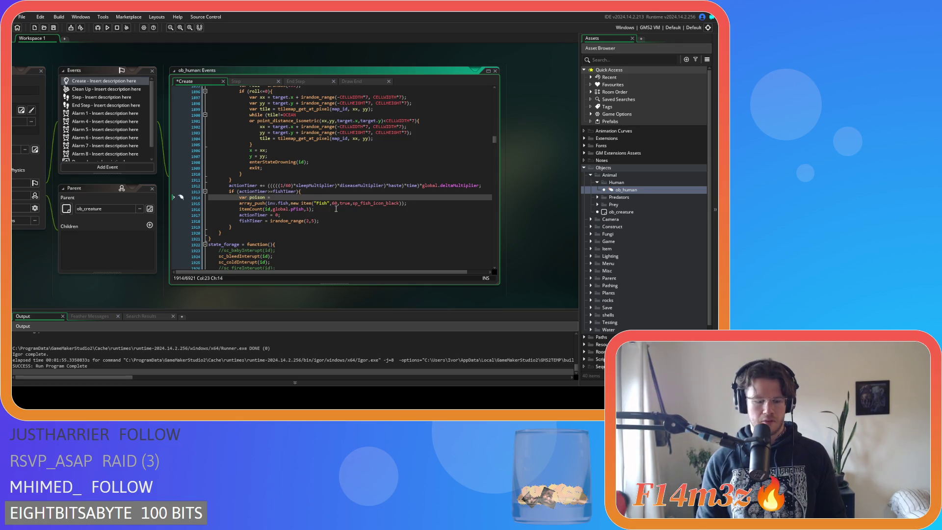
pyautogui.write('Fish')
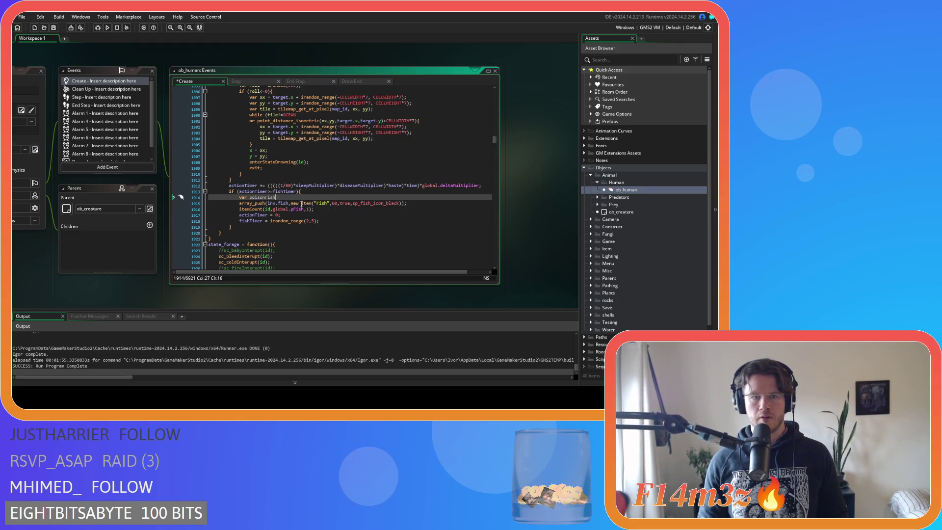
pyautogui.click(296, 198)
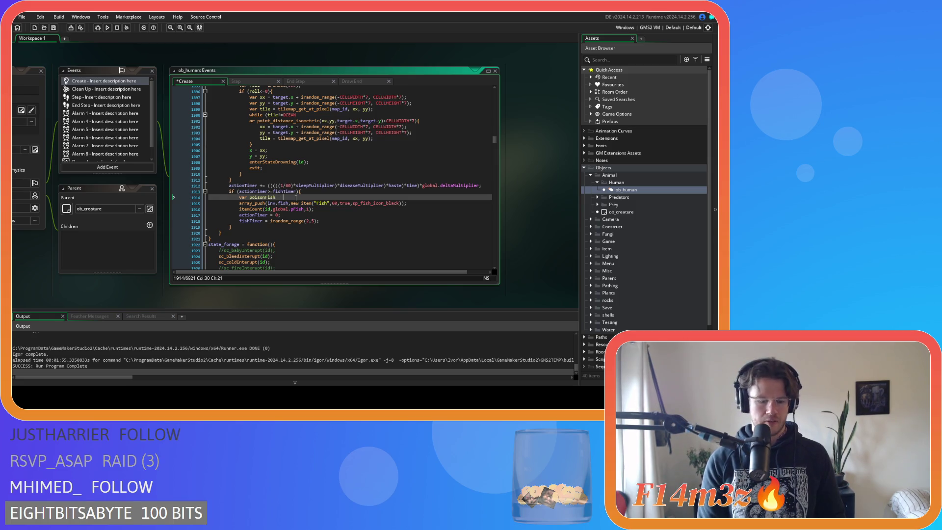
pyautogui.write('bool')
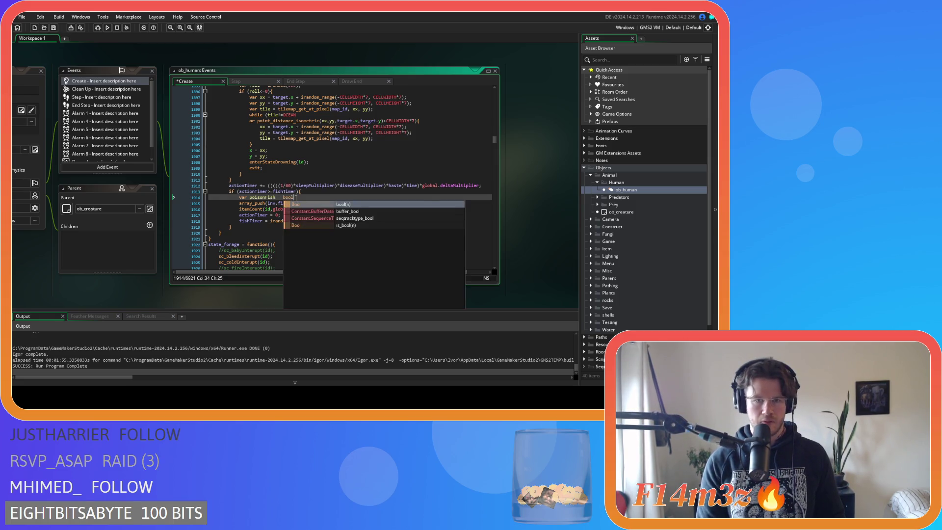
pyautogui.write('(irand')
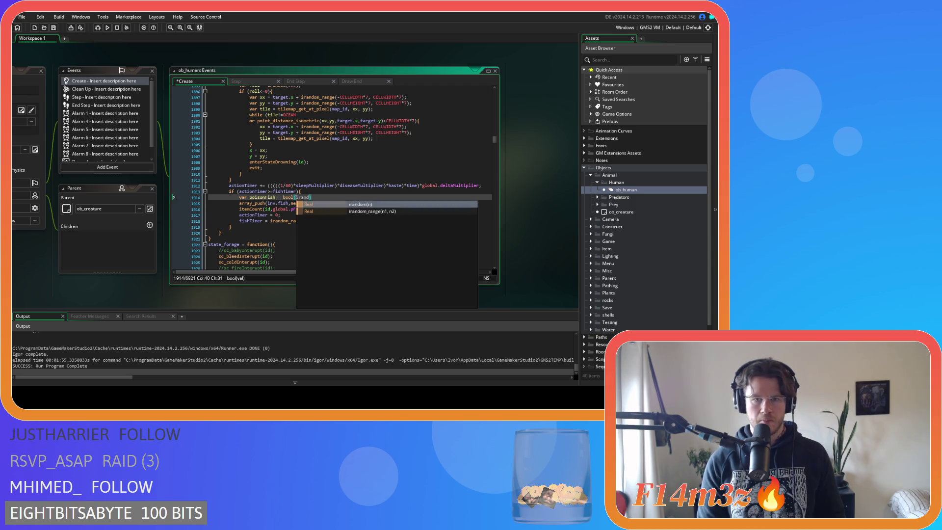
pyautogui.press('Return')
pyautogui.write('1')
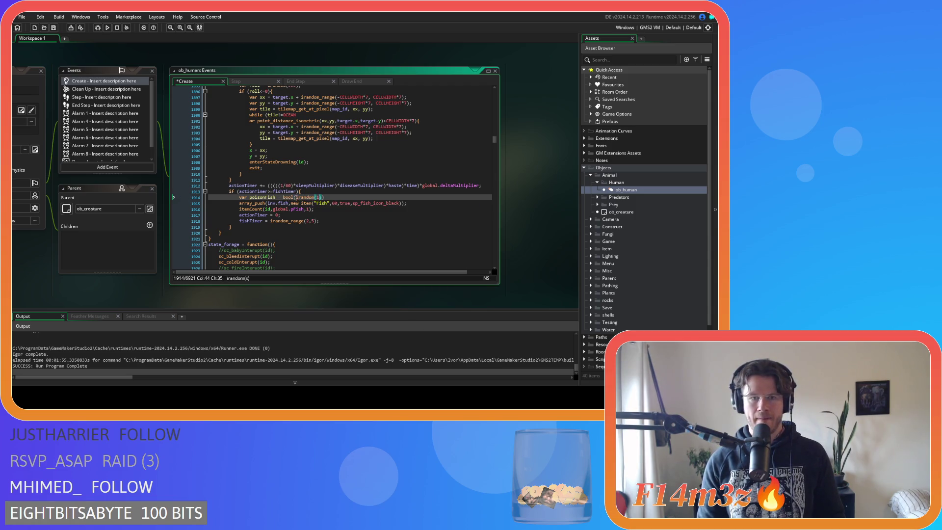
pyautogui.write('))')
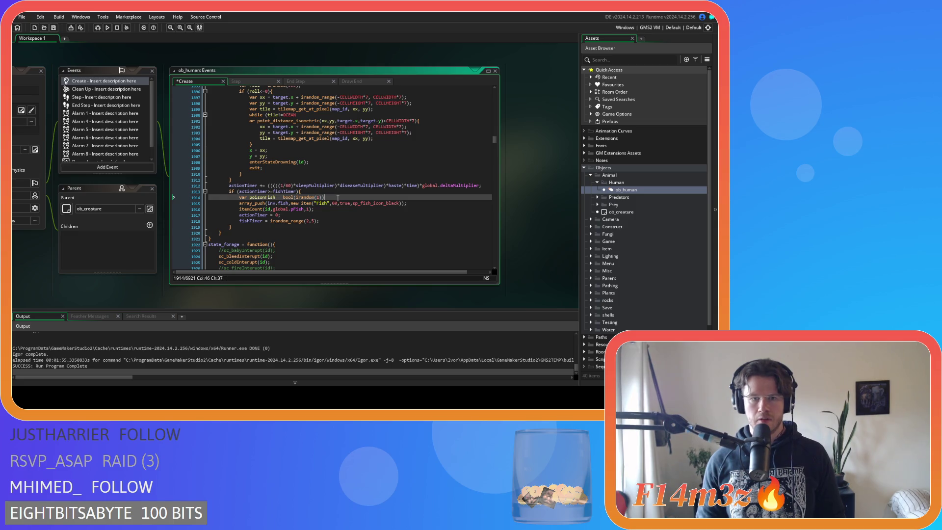
# Step: Pass poisonFish into the Fish item() call and save the Create event
pyautogui.click(400, 203)
pyautogui.write(',')
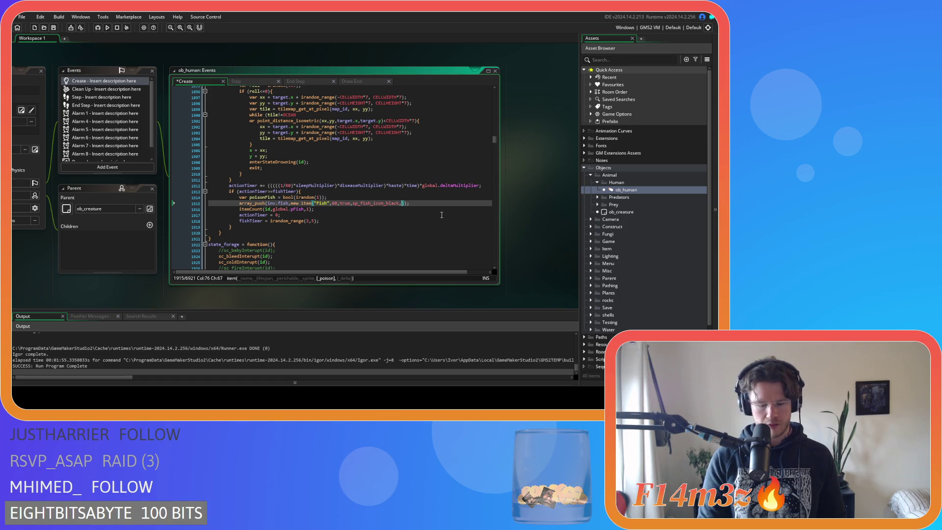
pyautogui.write('poisonFish')
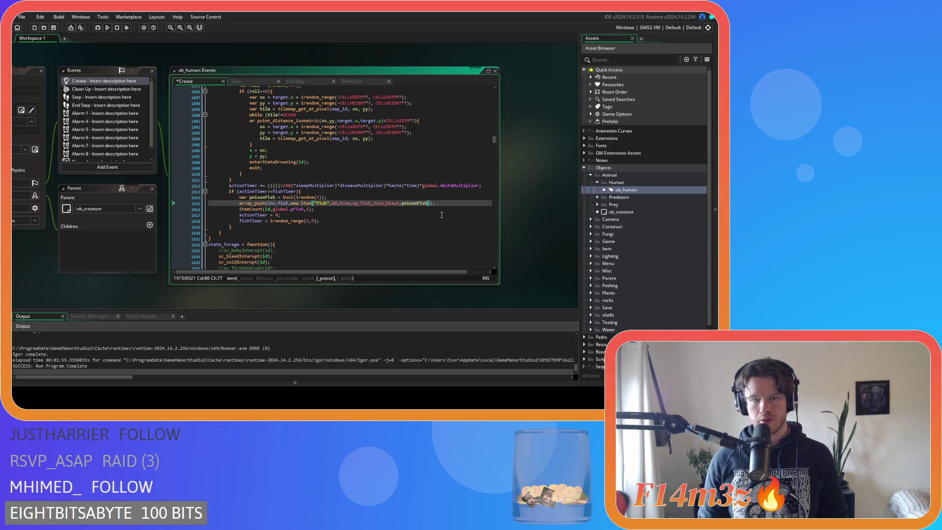
pyautogui.click(453, 208)
pyautogui.hotkey('ctrl', 's')
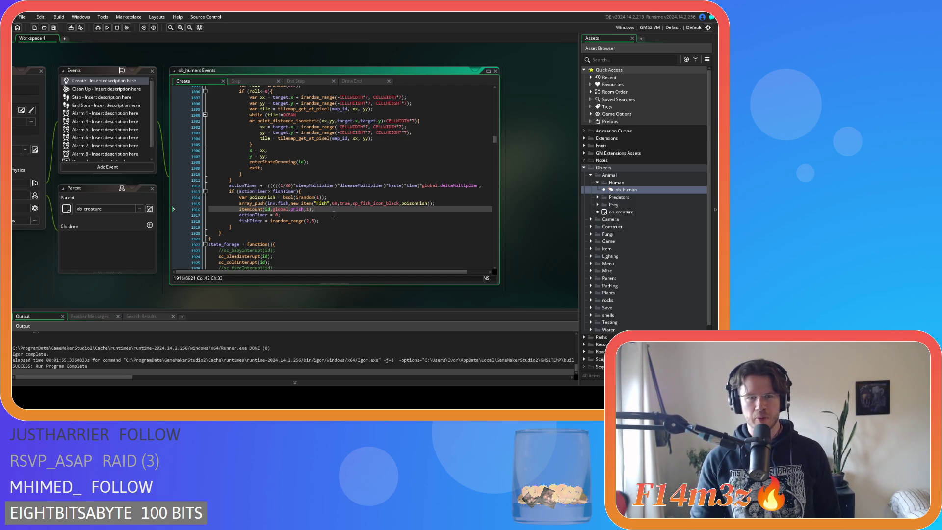
# Step: Add an if (irandom(9)==0){ block under the fishTimer check
pyautogui.click(327, 191)
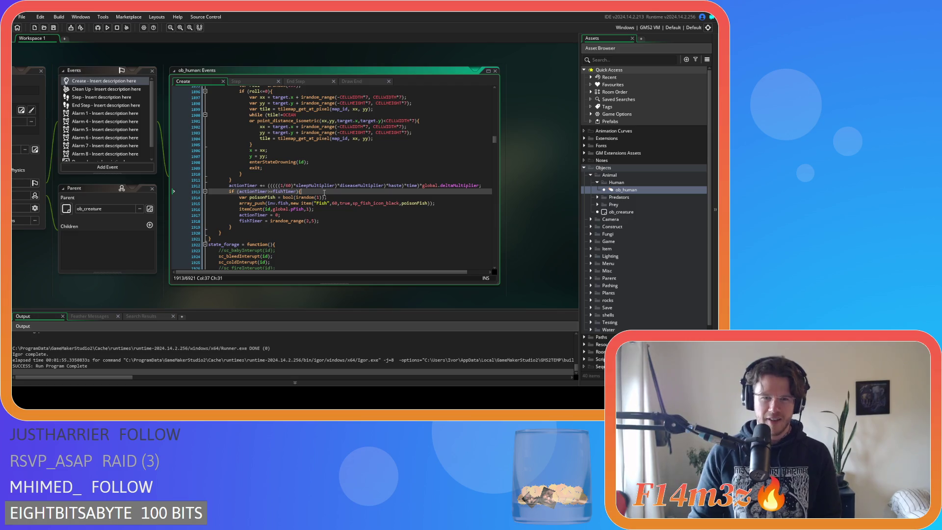
pyautogui.press('Return')
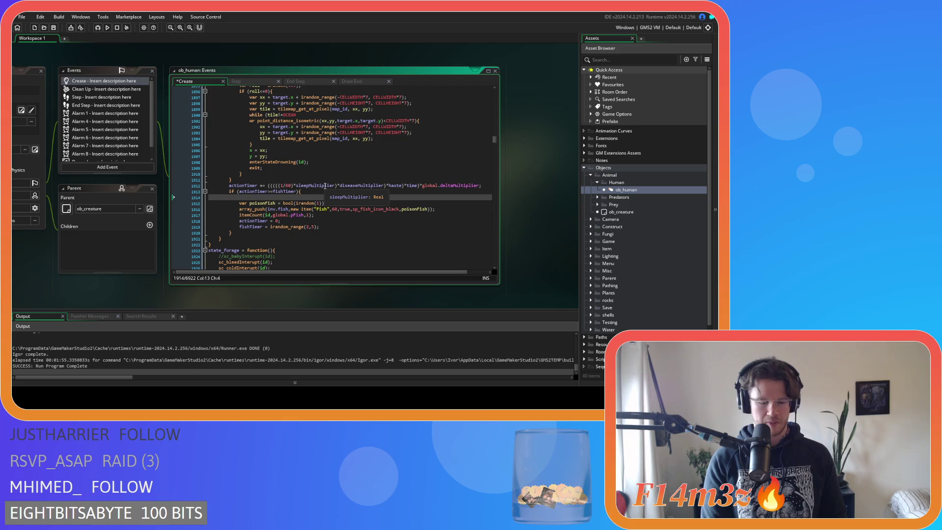
pyautogui.write('if (')
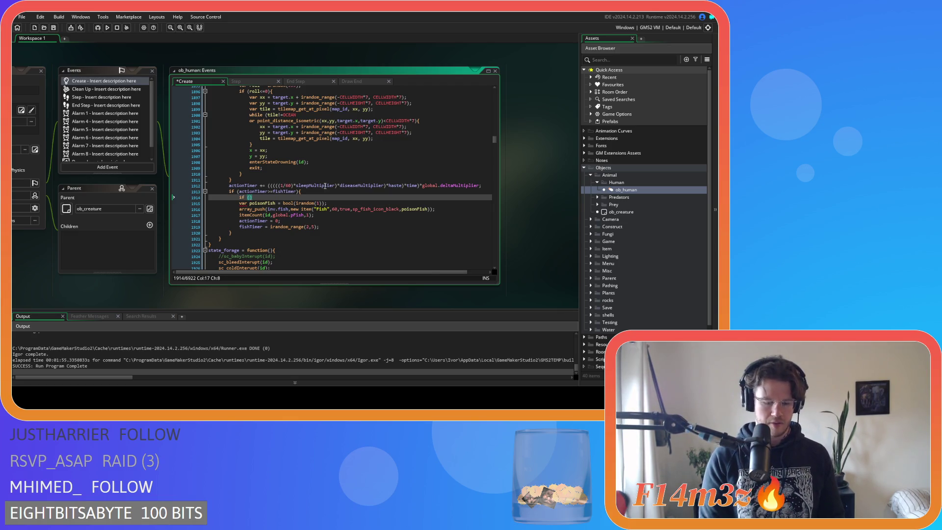
pyautogui.write('irandom(')
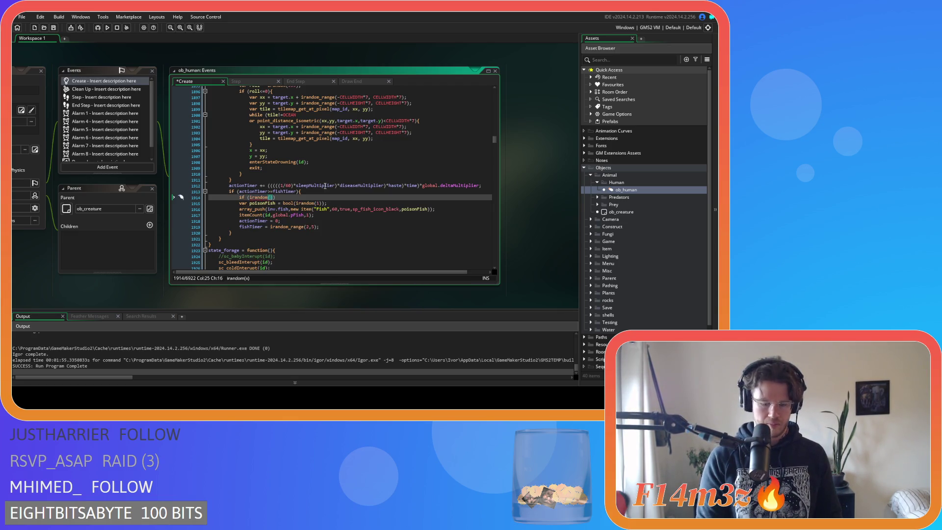
pyautogui.write('9)==0)')
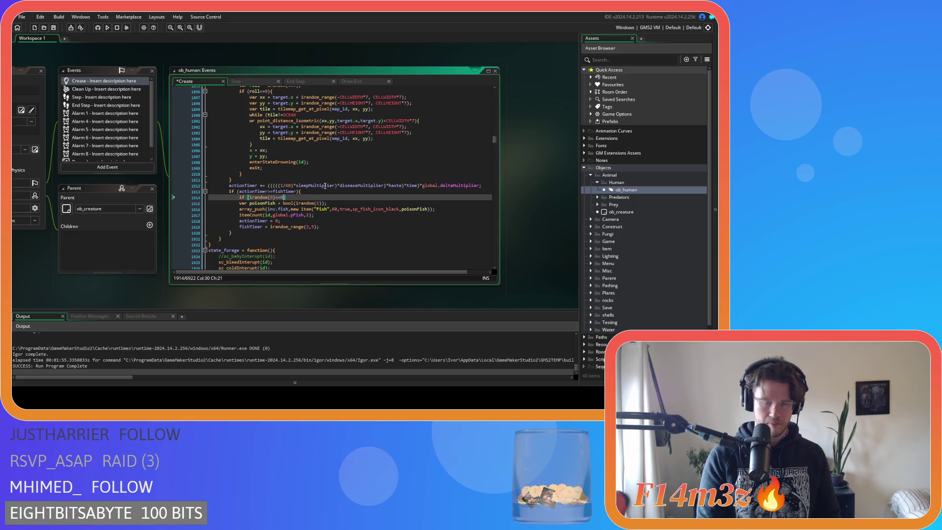
pyautogui.write('{')
pyautogui.press('Return')
pyautogui.press('Return')
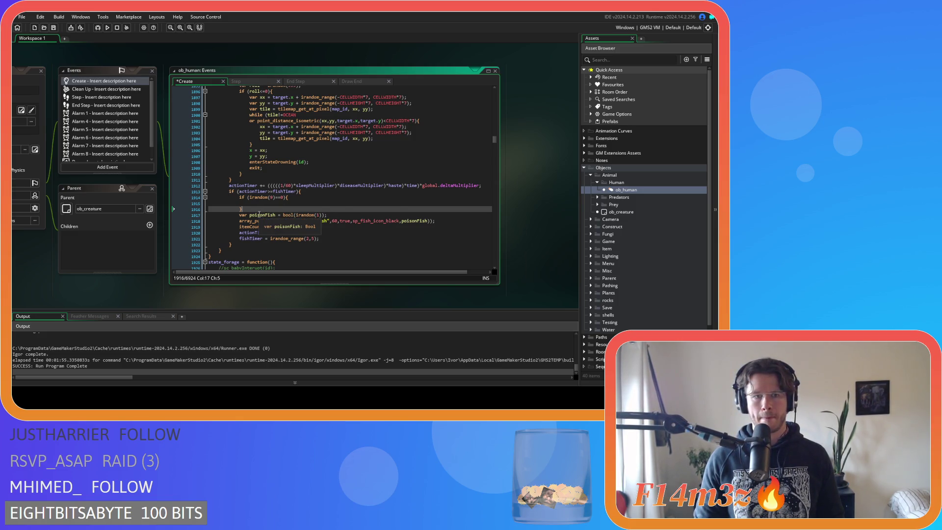
# Step: Move the poisonFish declaration above the if block and set it to false
pyautogui.doubleClick(275, 215)
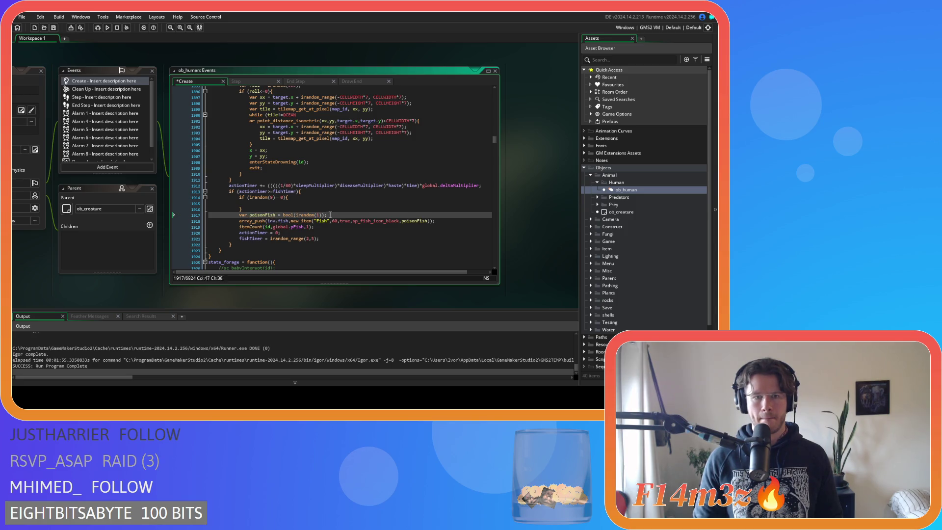
pyautogui.moveTo(326, 215); pyautogui.dragTo(240, 216)
pyautogui.hotkey('ctrl', 'c')
pyautogui.press('BackSpace')
pyautogui.press('Up')
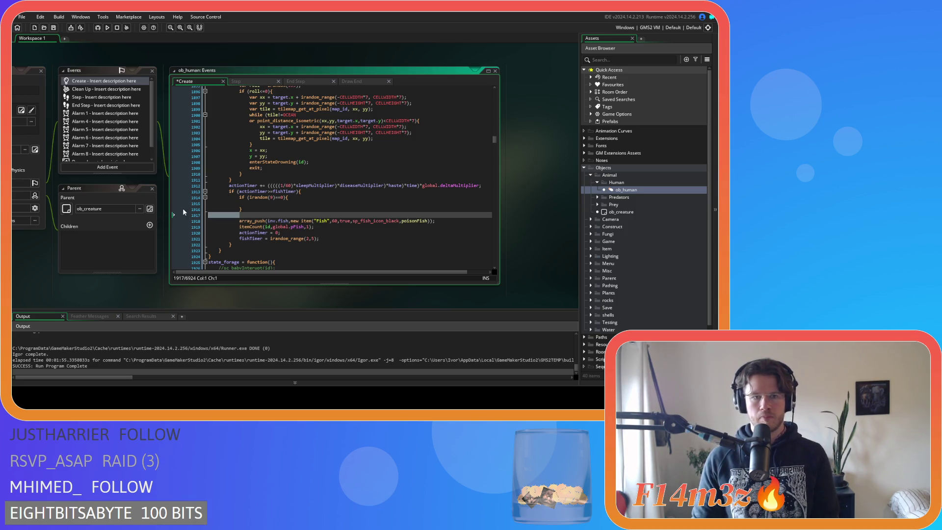
pyautogui.press('Delete')
pyautogui.click(301, 192)
pyautogui.press('Return')
pyautogui.hotkey('ctrl', 'v')
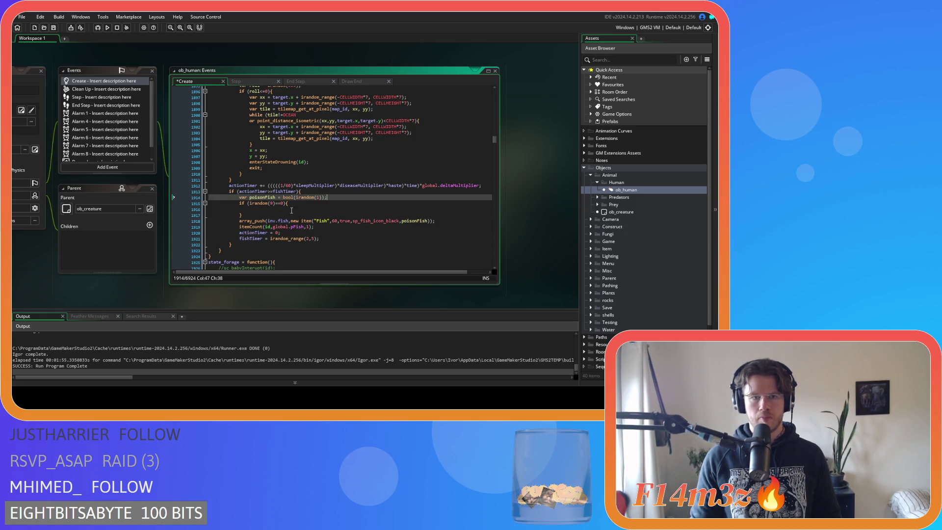
pyautogui.moveTo(283, 197); pyautogui.dragTo(325, 197)
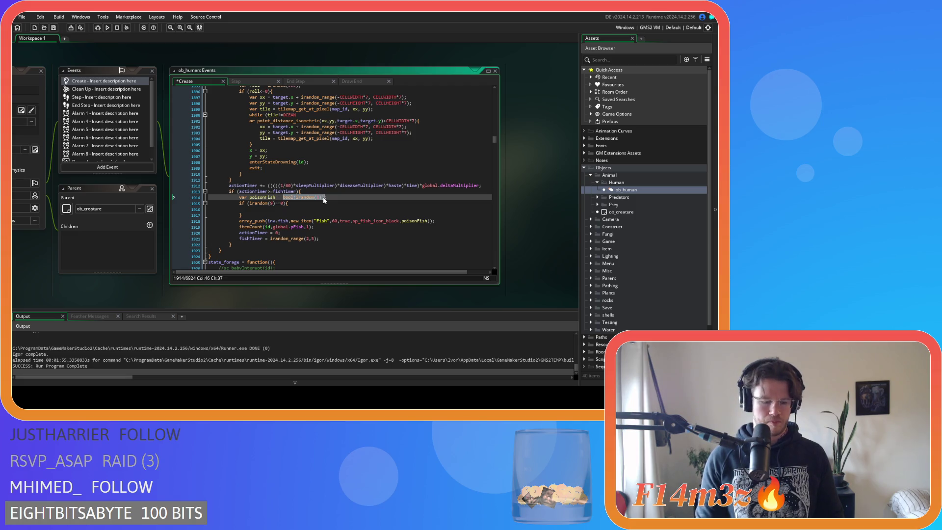
pyautogui.write('false')
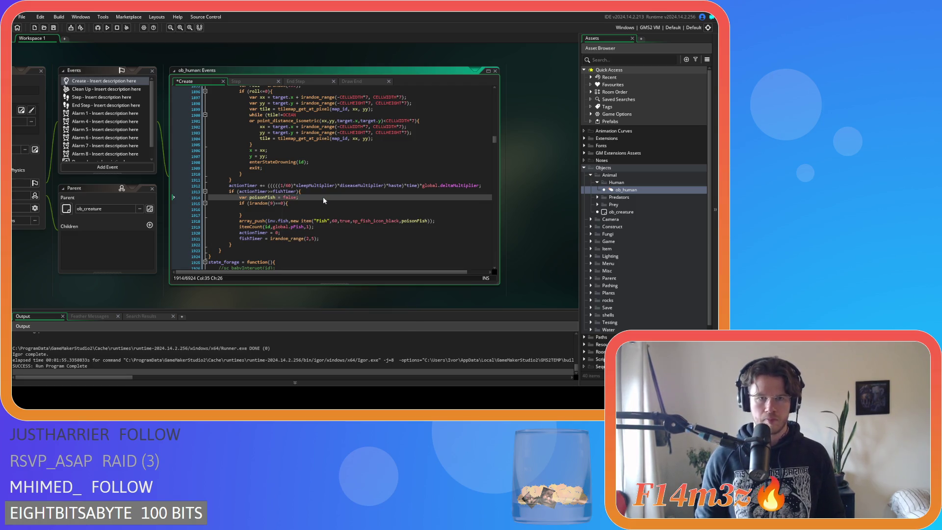
# Step: Copy the assignment into the if block as poisonFish = true
pyautogui.moveTo(250, 198); pyautogui.dragTo(304, 197)
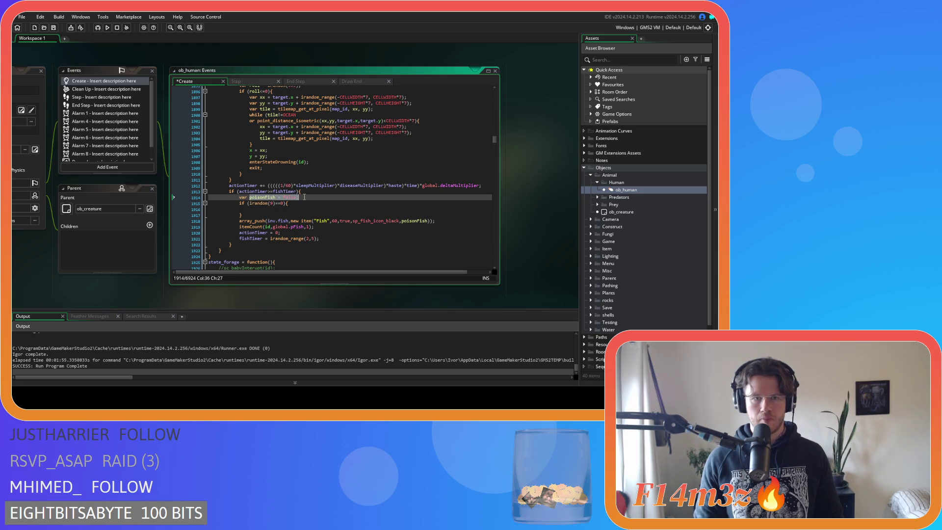
pyautogui.hotkey('ctrl', 'c')
pyautogui.click(287, 210)
pyautogui.hotkey('ctrl', 'v')
pyautogui.doubleClick(290, 209)
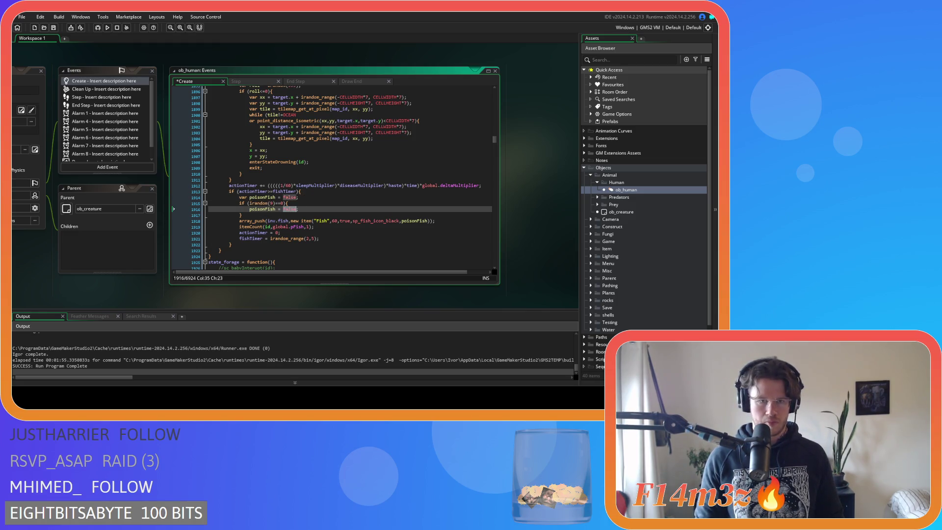
pyautogui.write('true')
pyautogui.write('}')
pyautogui.click(325, 214)
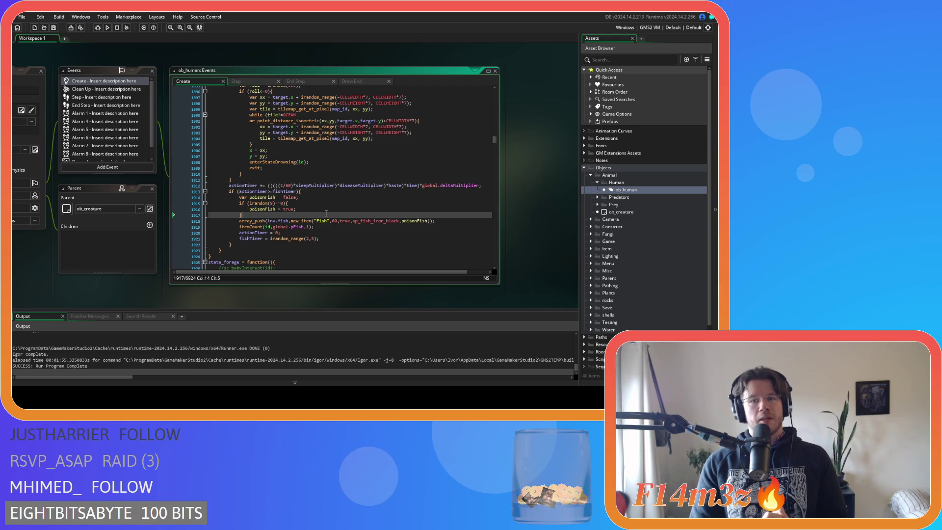
# Step: Change irandom(9) to irandom(19) in the poison check
pyautogui.click(269, 203)
pyautogui.write('1')
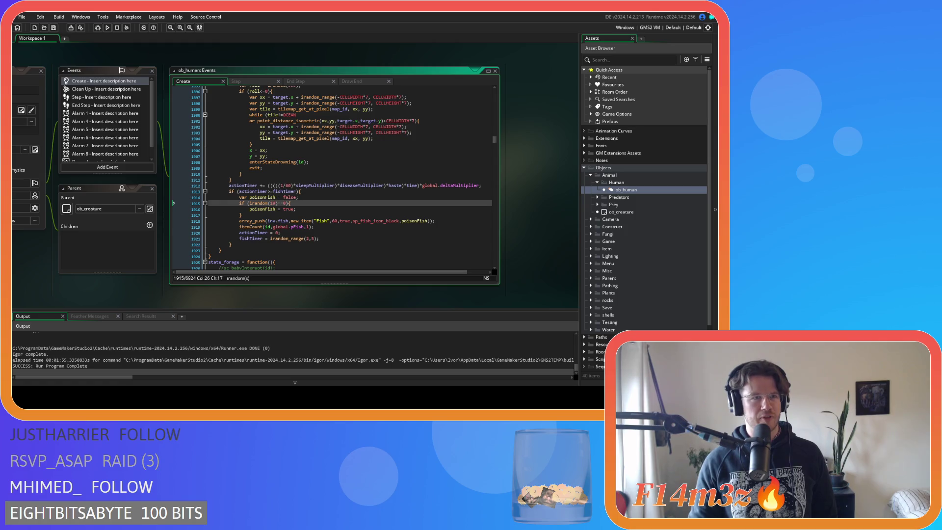
pyautogui.click(255, 150)
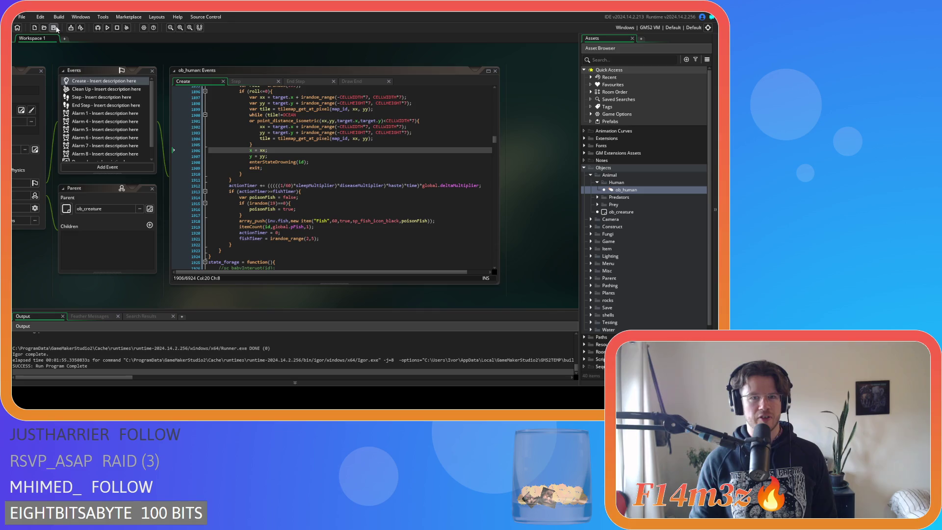
pyautogui.moveTo(465, 187)
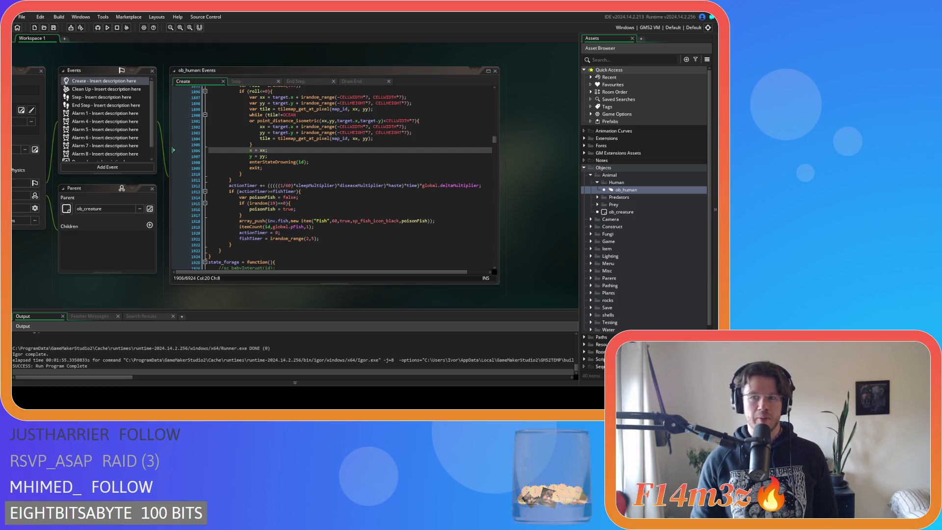
pyautogui.click(363, 173)
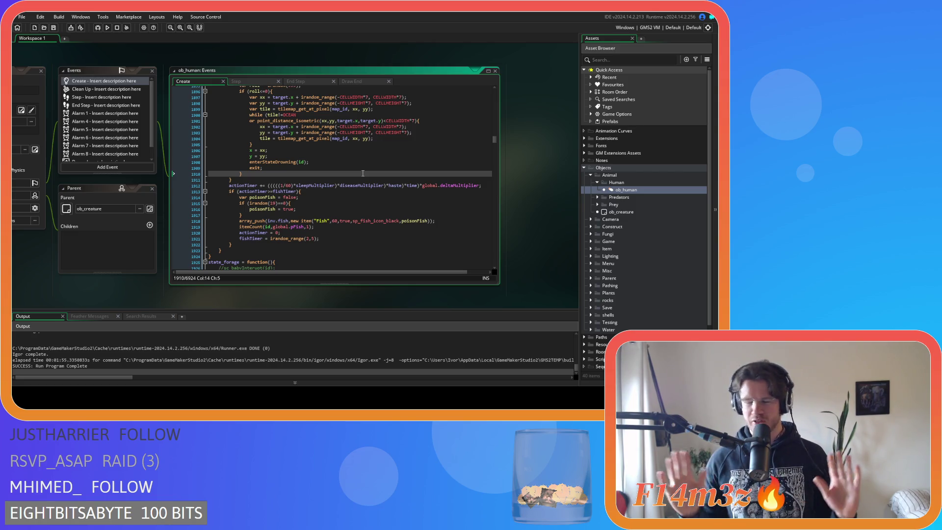
pyautogui.click(335, 190)
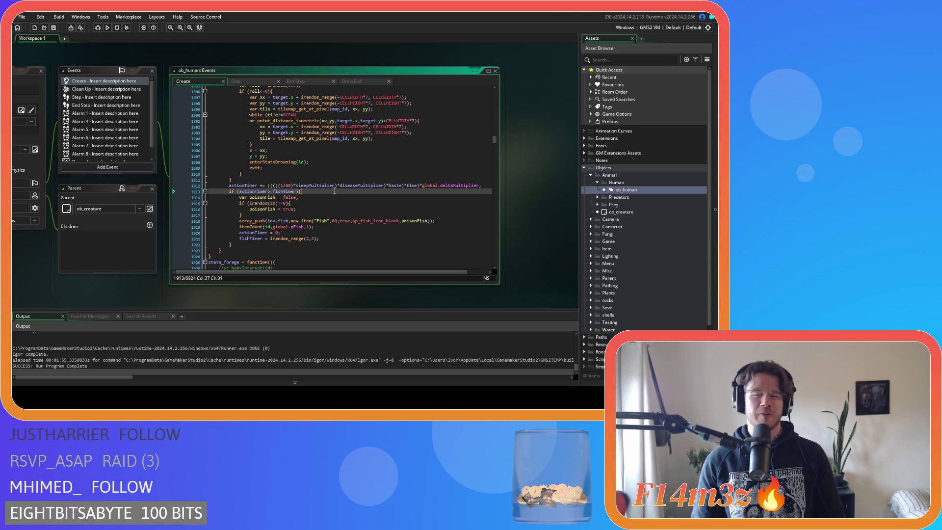
pyautogui.click(302, 185)
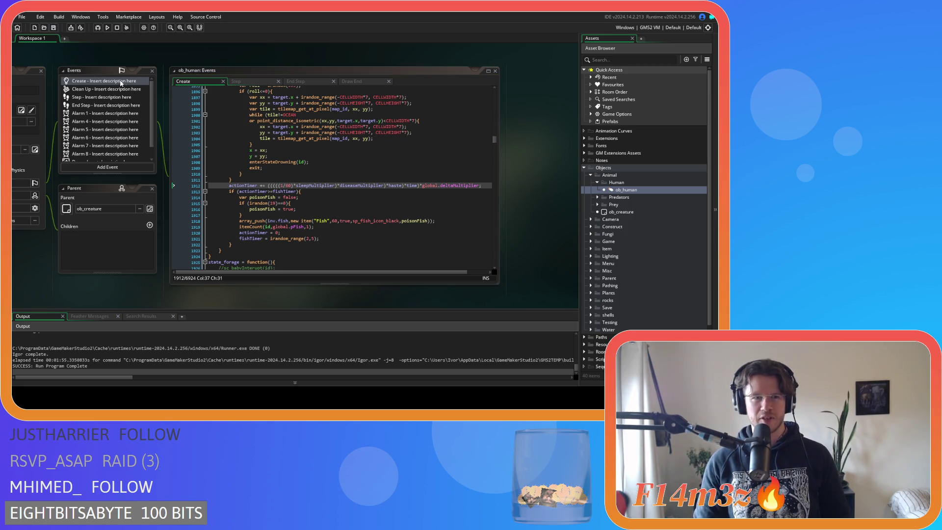
pyautogui.rightClick(197, 58)
pyautogui.moveTo(211, 66)
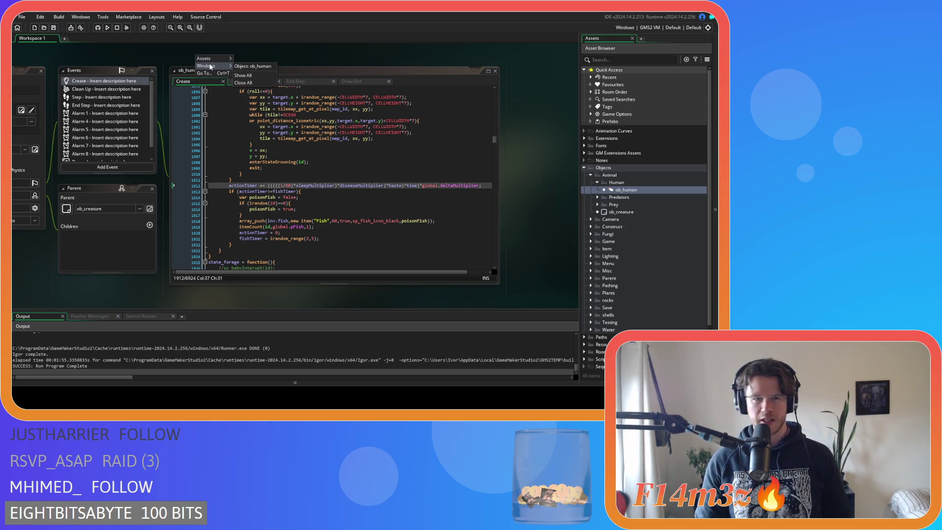
pyautogui.click(555, 122)
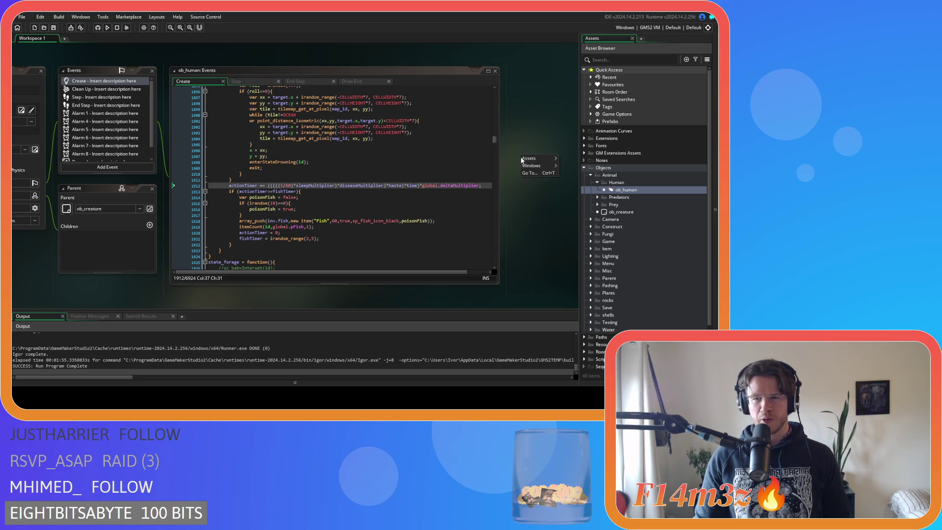
pyautogui.rightClick(529, 156)
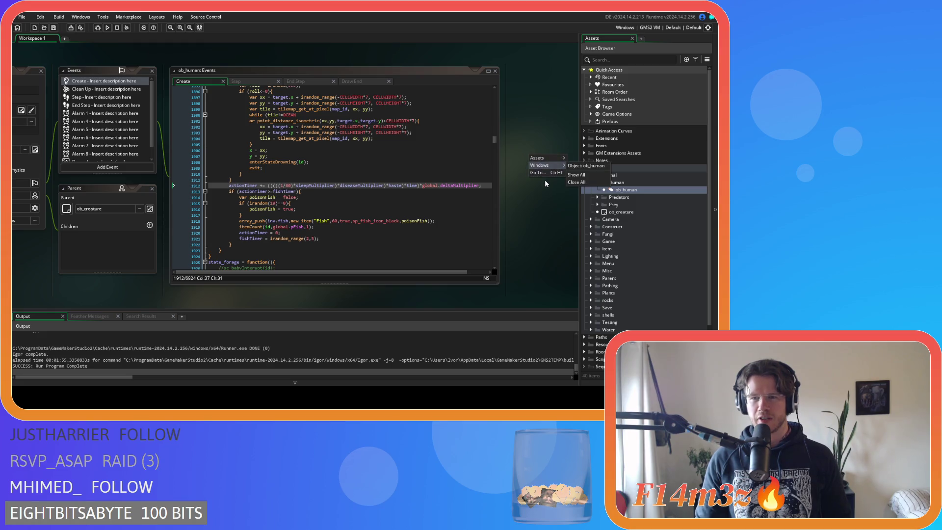
pyautogui.click(545, 181)
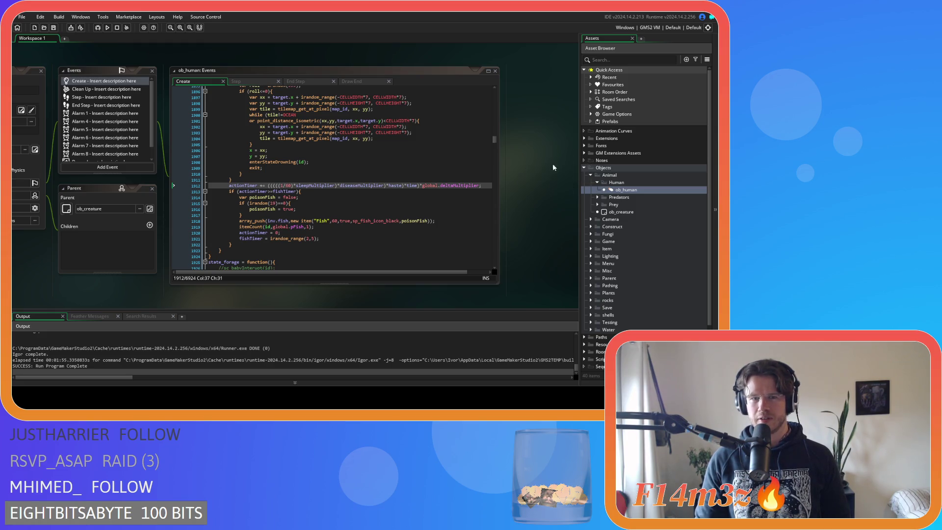
pyautogui.click(321, 214)
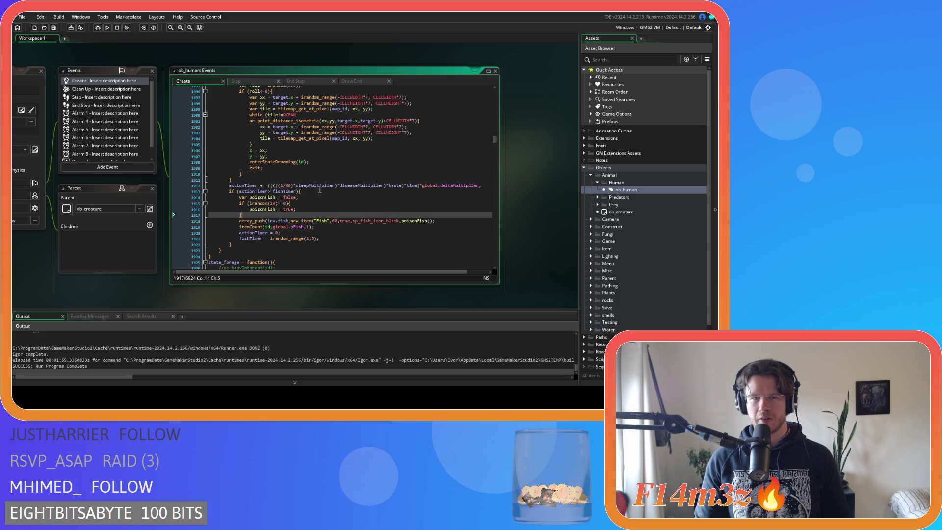
pyautogui.click(322, 215)
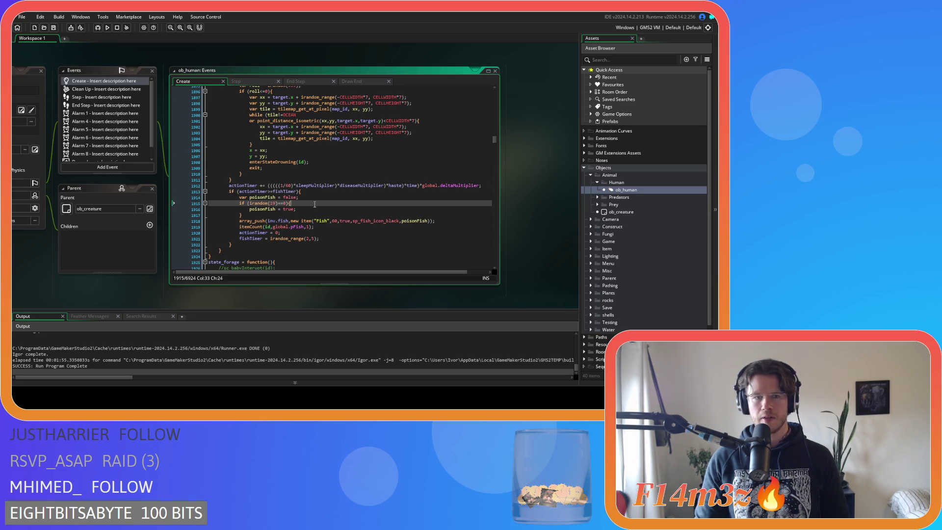
pyautogui.click(289, 209)
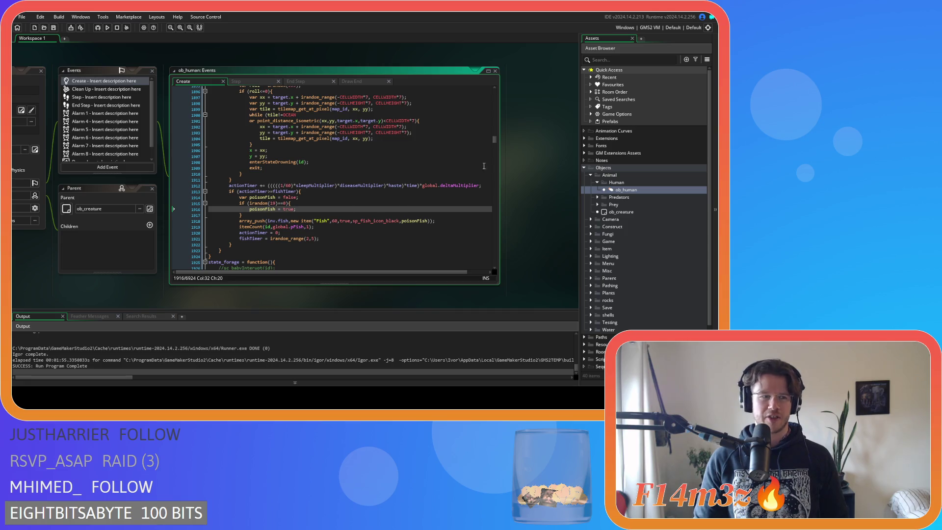
# Step: Collapse the Human, Animal and Objects folders, then expand Objects > Plants
pyautogui.scroll(-5, 513, 196)
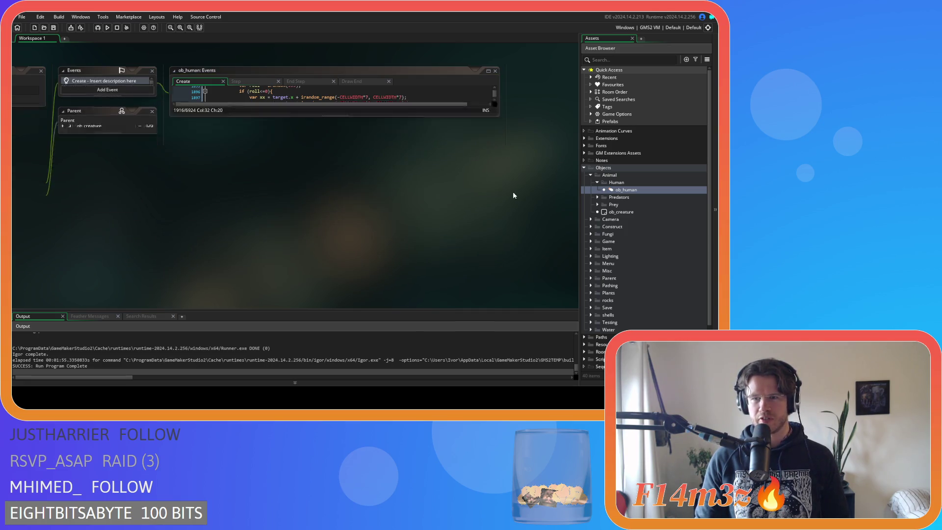
pyautogui.click(597, 182)
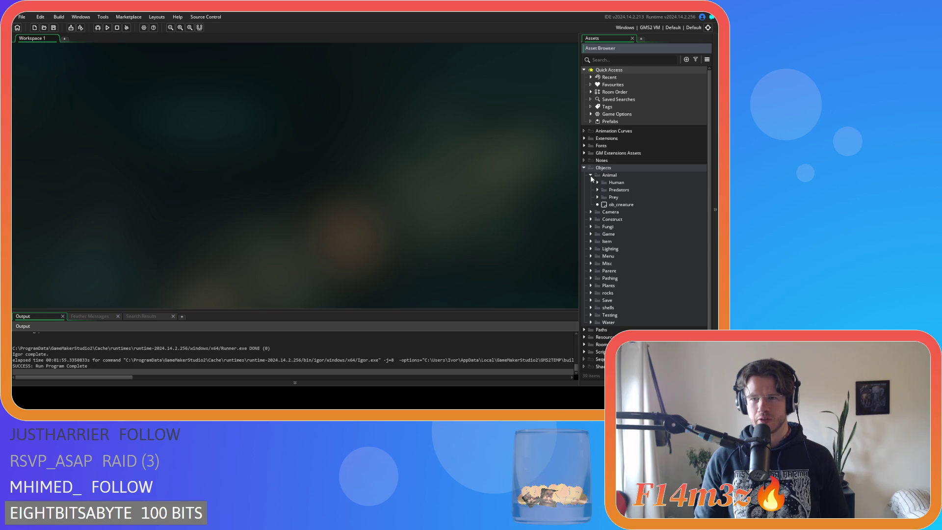
pyautogui.click(591, 175)
pyautogui.click(584, 167)
pyautogui.click(569, 175)
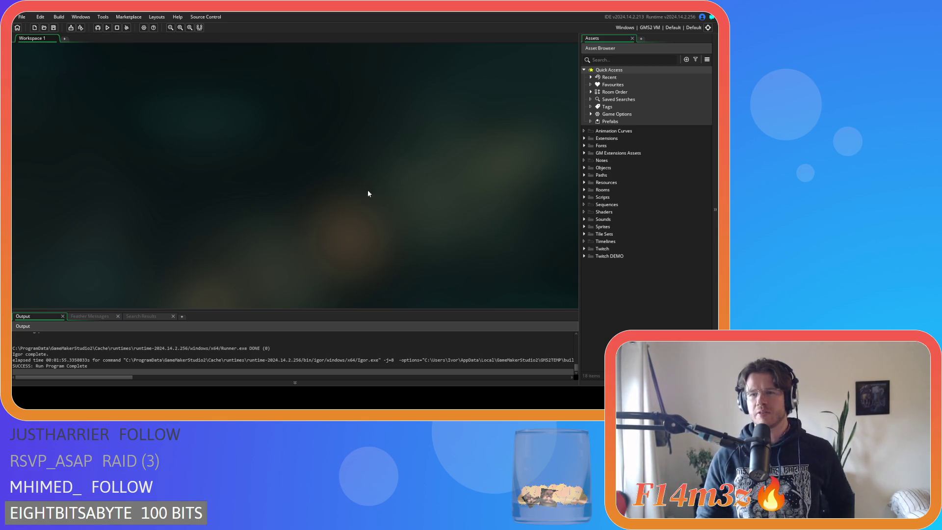
pyautogui.click(584, 167)
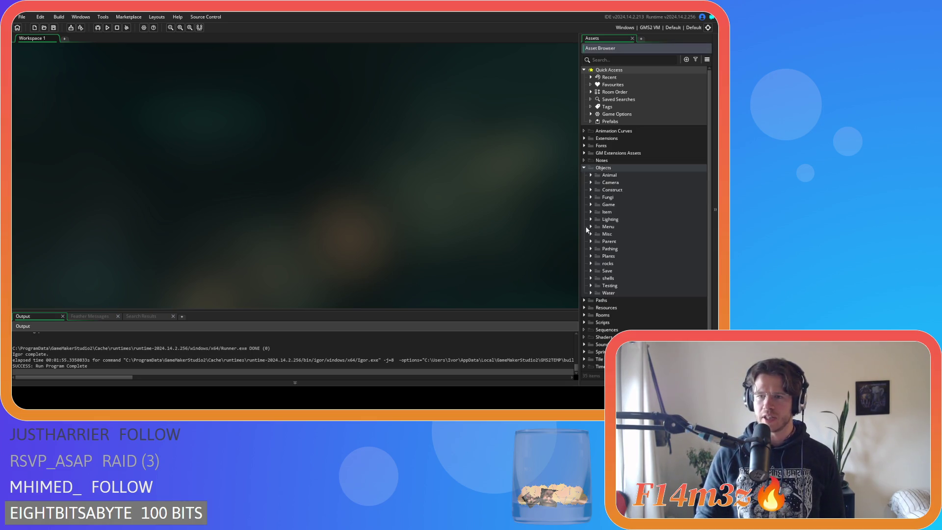
pyautogui.click(591, 257)
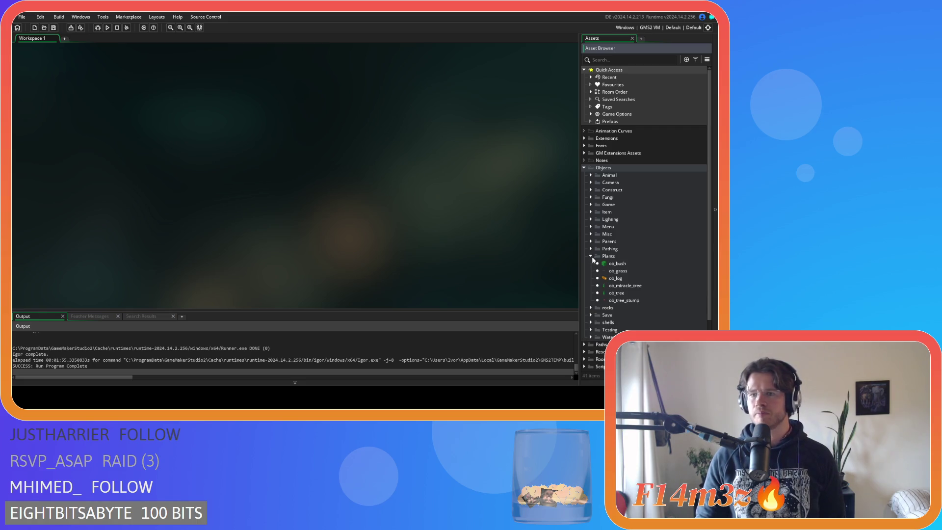
# Step: Inspect ob_miracle_tree's Create code around the bees = false line, then close the editors
pyautogui.doubleClick(623, 286)
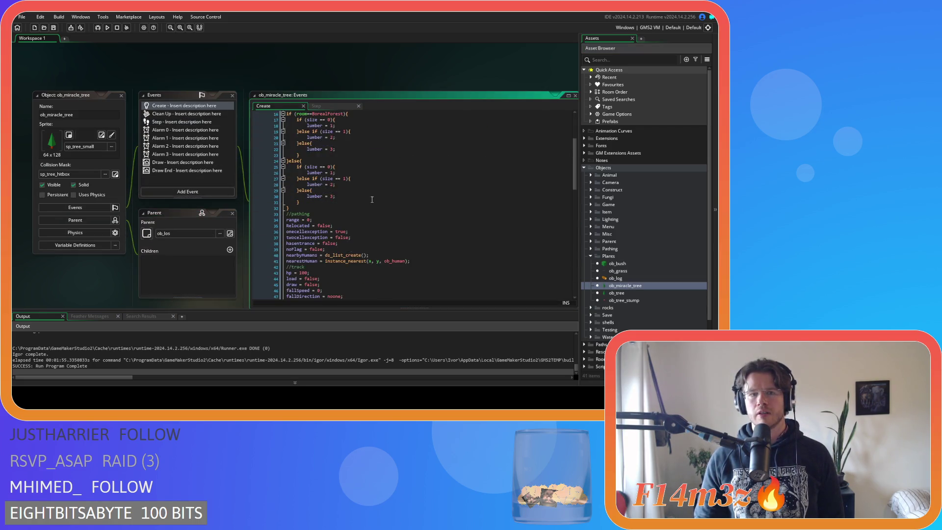
pyautogui.scroll(-4, 372, 200)
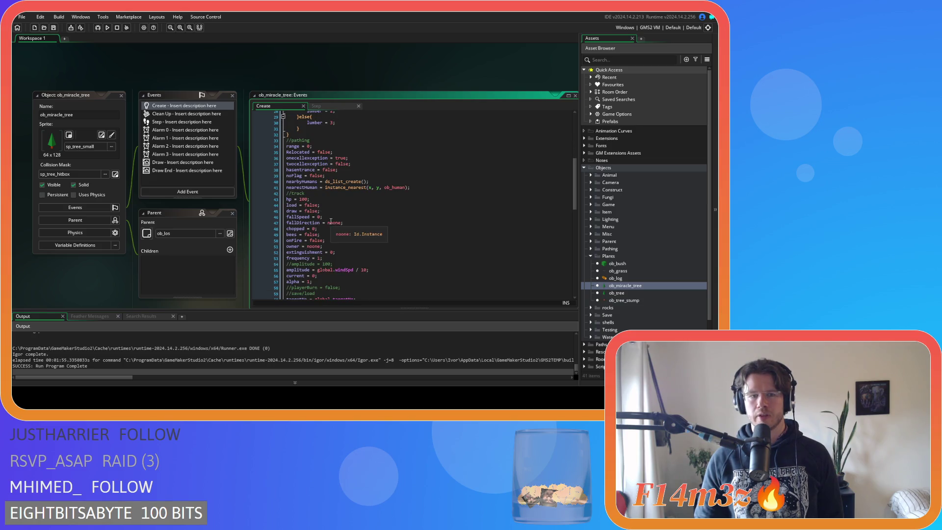
pyautogui.scroll(-1, 330, 221)
pyautogui.moveTo(292, 220); pyautogui.dragTo(355, 220)
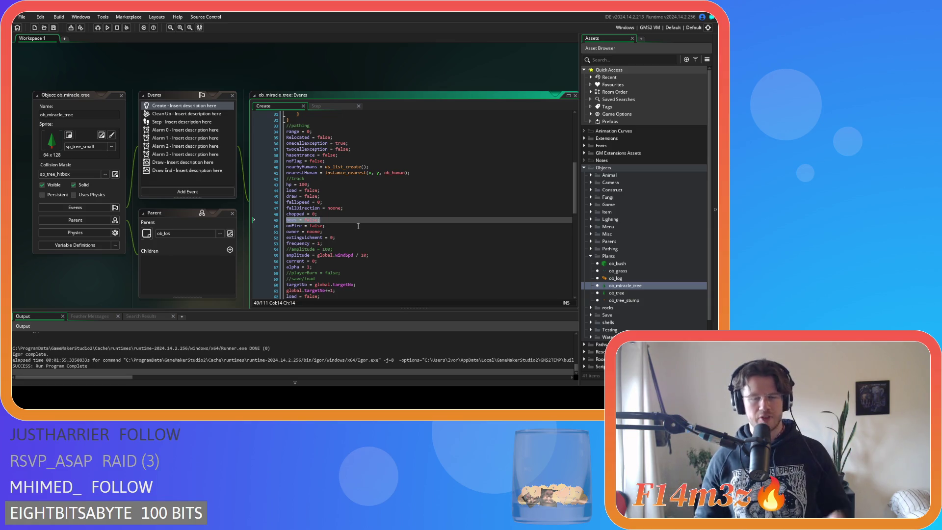
pyautogui.click(257, 82)
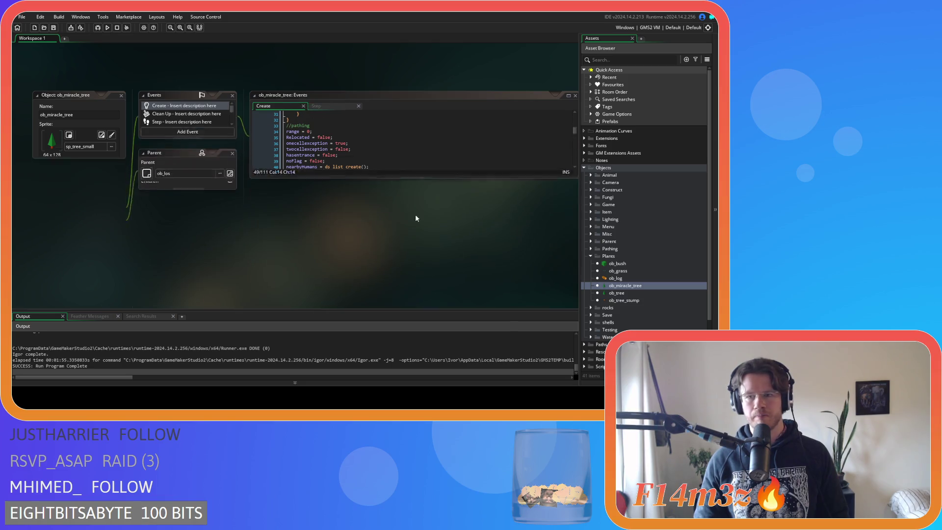
# Step: Collapse the Objects folders and expand Scripts > Trackers in the Asset Browser
pyautogui.click(590, 256)
pyautogui.click(591, 175)
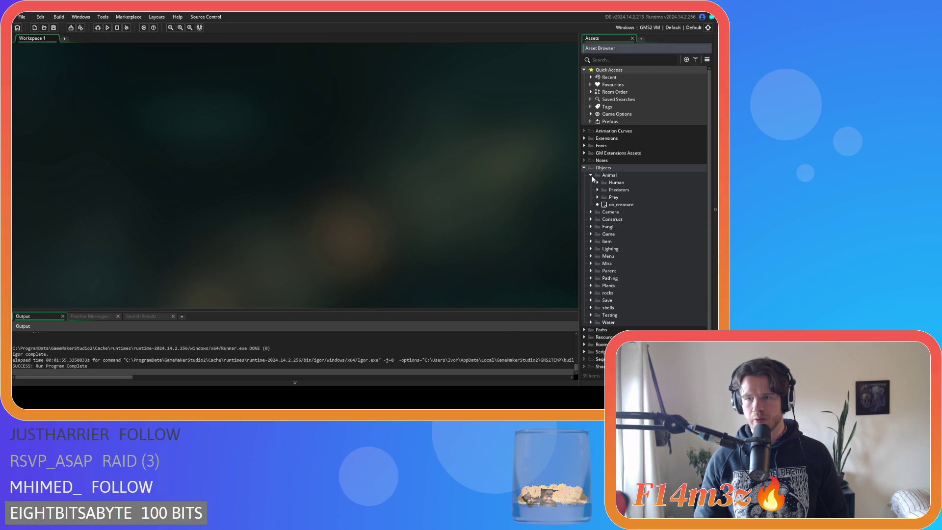
pyautogui.click(596, 182)
pyautogui.click(610, 190)
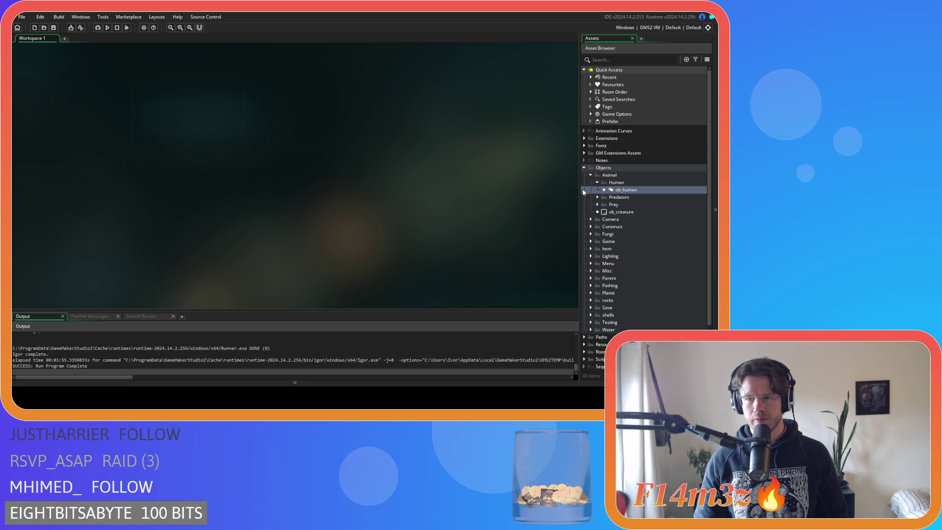
pyautogui.click(597, 182)
pyautogui.click(590, 174)
pyautogui.click(584, 167)
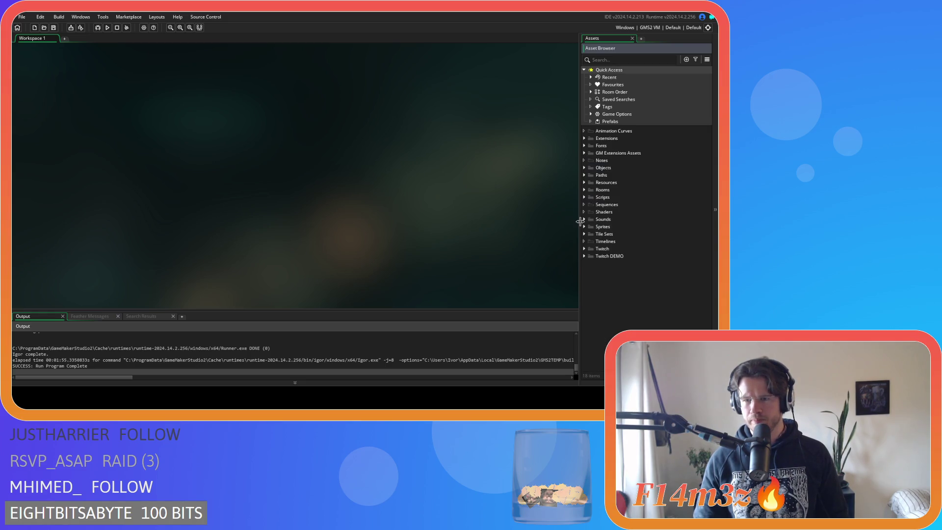
pyautogui.click(584, 198)
pyautogui.scroll(-5, 634, 261)
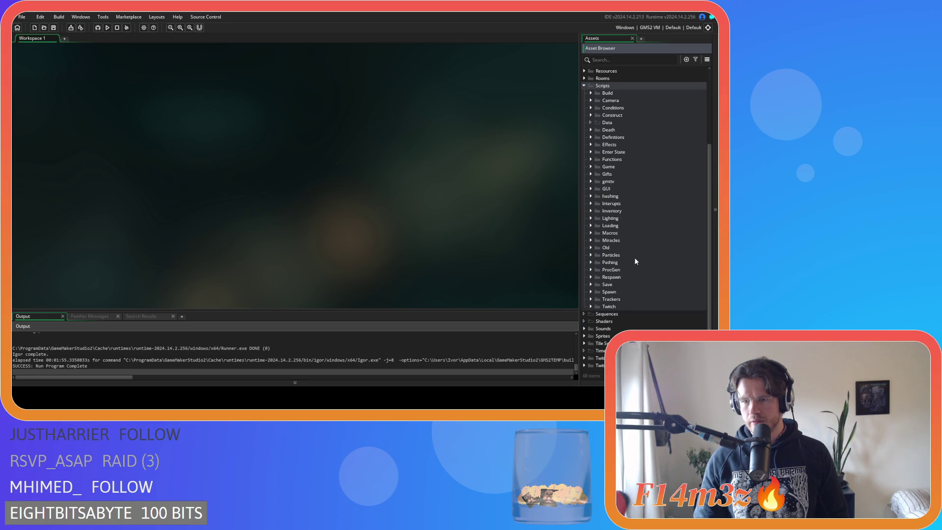
pyautogui.click(590, 299)
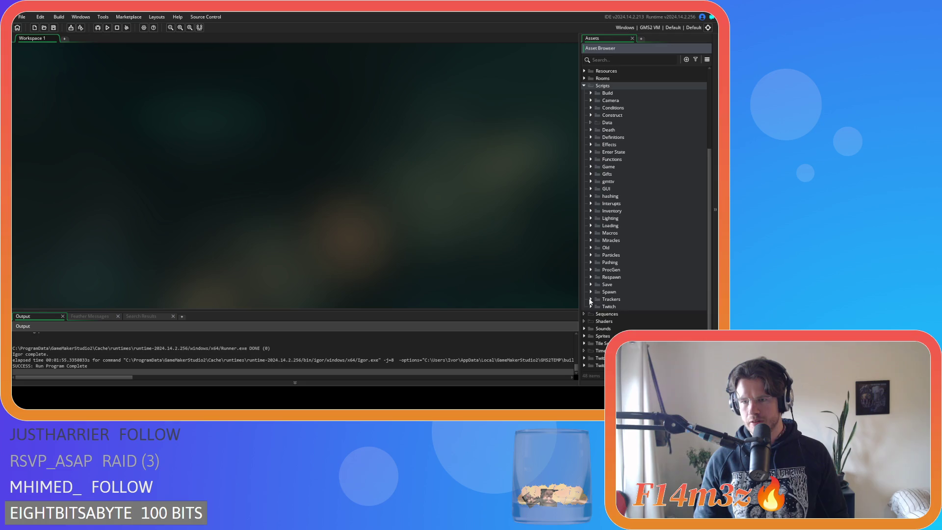
pyautogui.scroll(-5, 637, 221)
# Step: In sc_trackerTreeUpdate, add the chopped and bees conditions after onFire==false in the miracle-tree check, and save
pyautogui.doubleClick(632, 328)
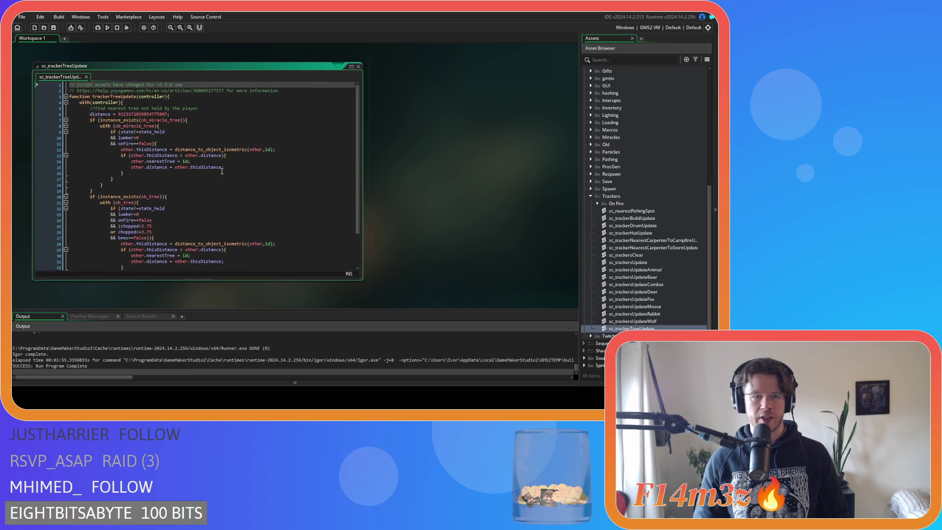
pyautogui.moveTo(195, 185); pyautogui.dragTo(147, 217)
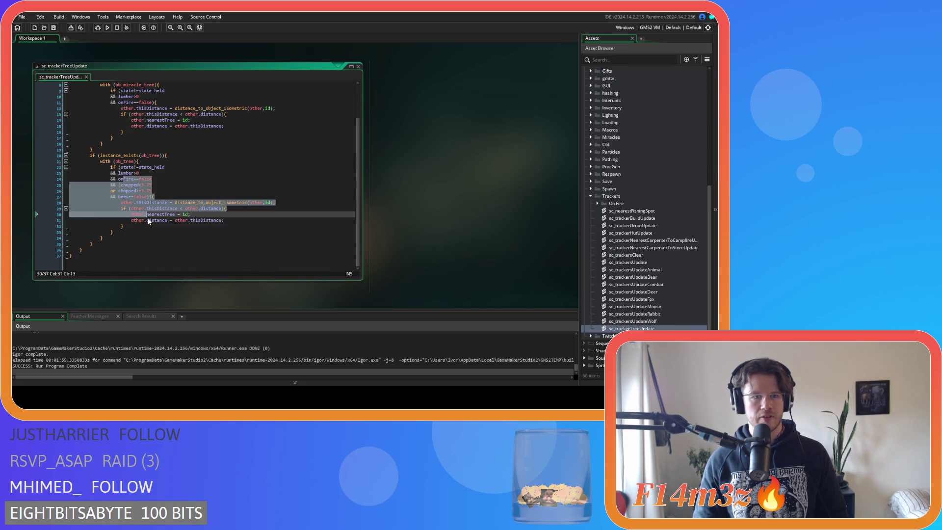
pyautogui.scroll(3, 174, 205)
pyautogui.moveTo(127, 137)
pyautogui.mouseDown()
pyautogui.moveTo(157, 204)
pyautogui.moveTo(155, 178)
pyautogui.mouseUp()
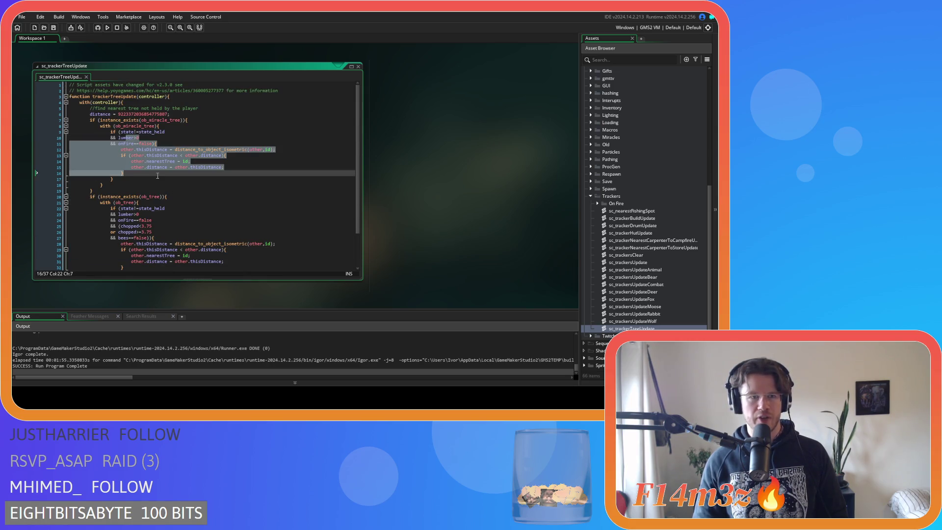
pyautogui.moveTo(121, 137)
pyautogui.mouseDown()
pyautogui.moveTo(152, 127)
pyautogui.moveTo(132, 149)
pyautogui.mouseUp()
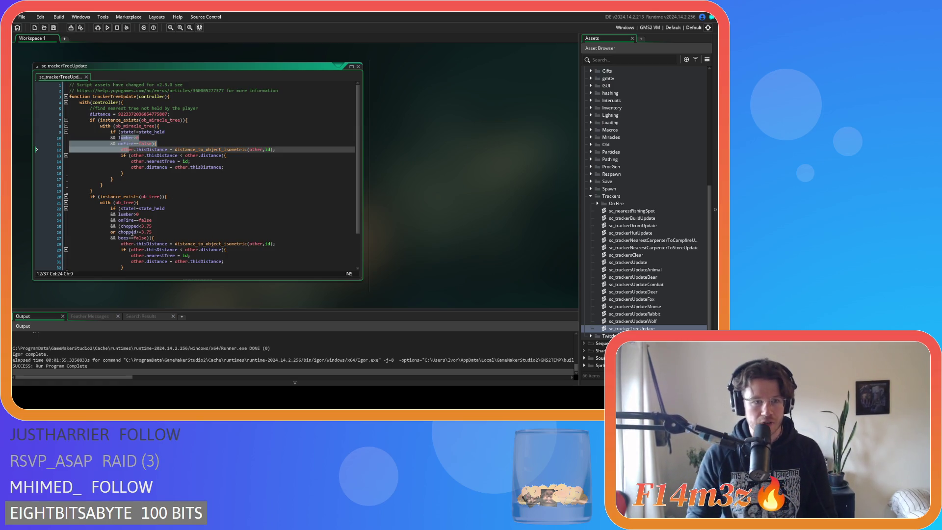
pyautogui.moveTo(151, 238); pyautogui.dragTo(110, 226)
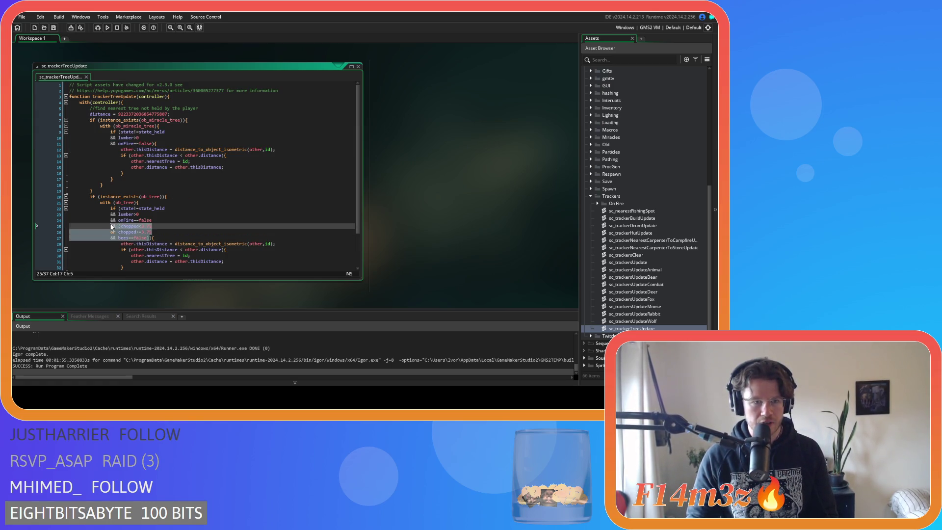
pyautogui.press('BackSpace')
pyautogui.hotkey('ctrl', 'z')
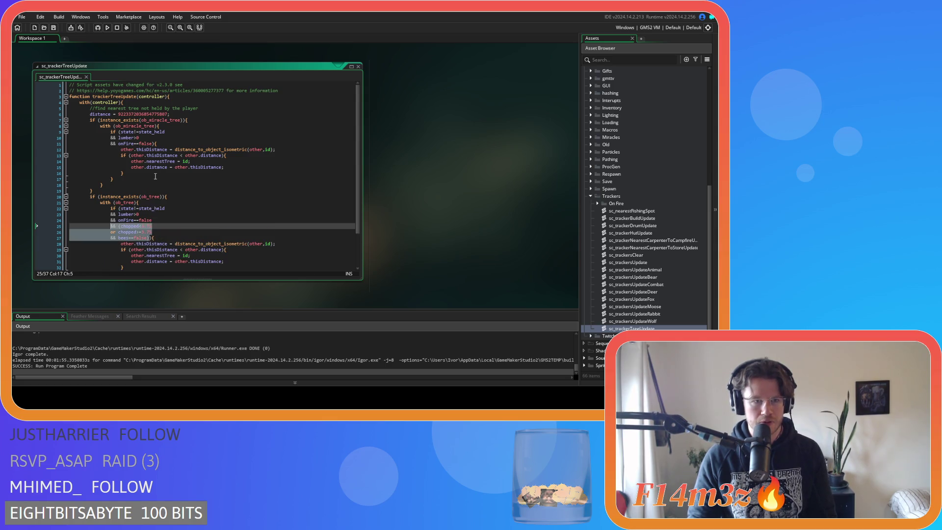
pyautogui.click(155, 144)
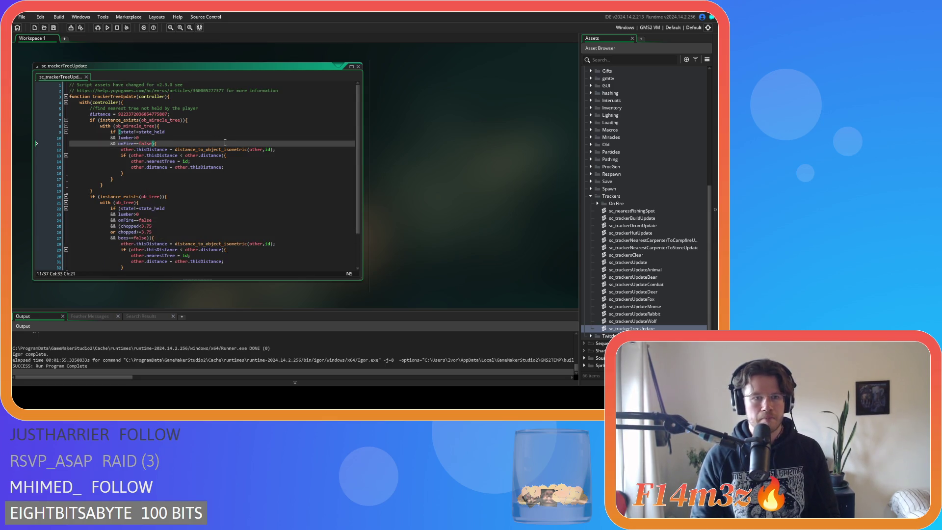
pyautogui.hotkey('ctrl', 'v')
pyautogui.hotkey('ctrl', 's')
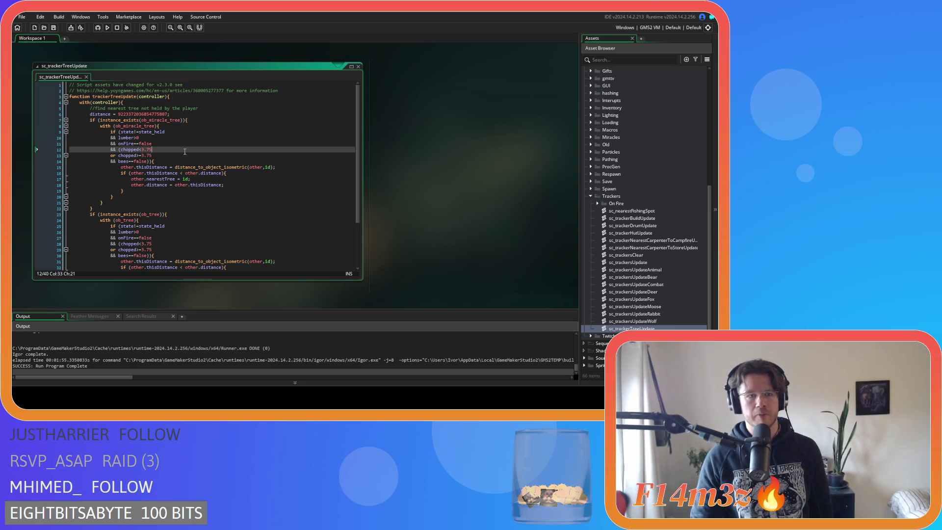
# Step: Close the sc_trackerTreeUpdate code window
pyautogui.click(184, 151)
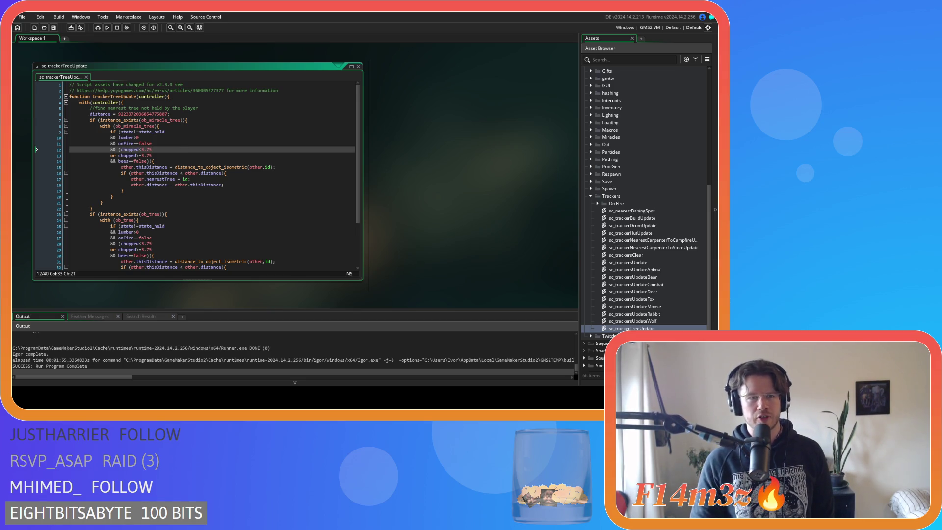
pyautogui.click(60, 38)
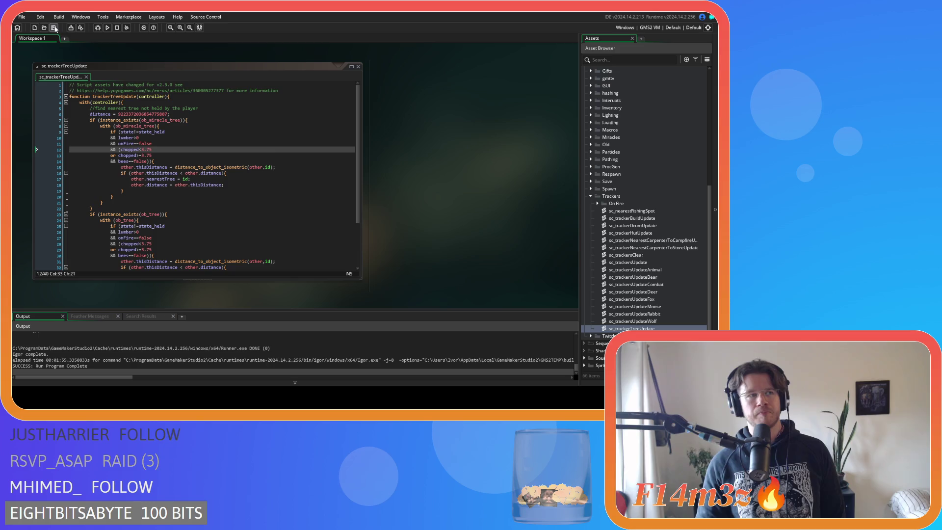
pyautogui.rightClick(452, 140)
pyautogui.click(502, 164)
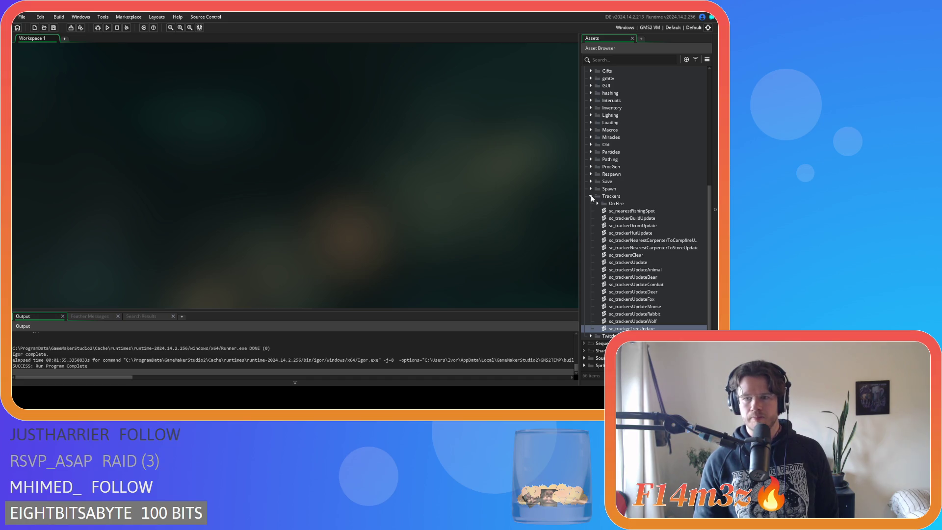
# Step: Collapse Trackers and switch the build target output from GMS2 VM to GMS2 YYC
pyautogui.click(590, 196)
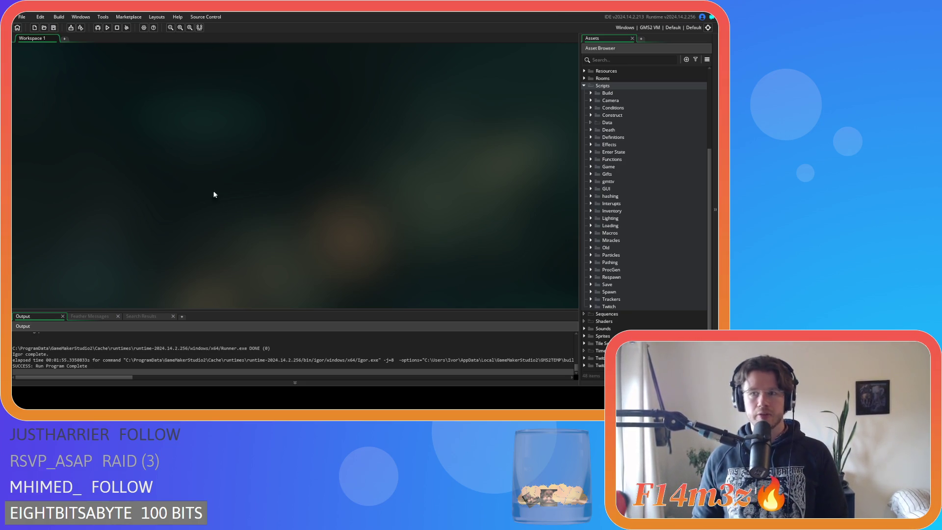
pyautogui.click(650, 27)
pyautogui.click(505, 56)
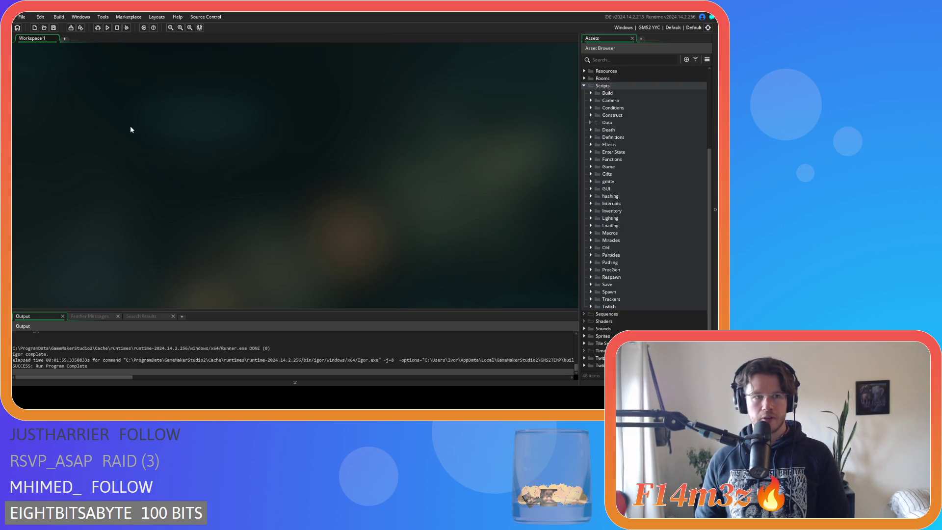
# Step: Set the Windows game version to 0.7.1.1 in Game Options and apply it
pyautogui.click(144, 28)
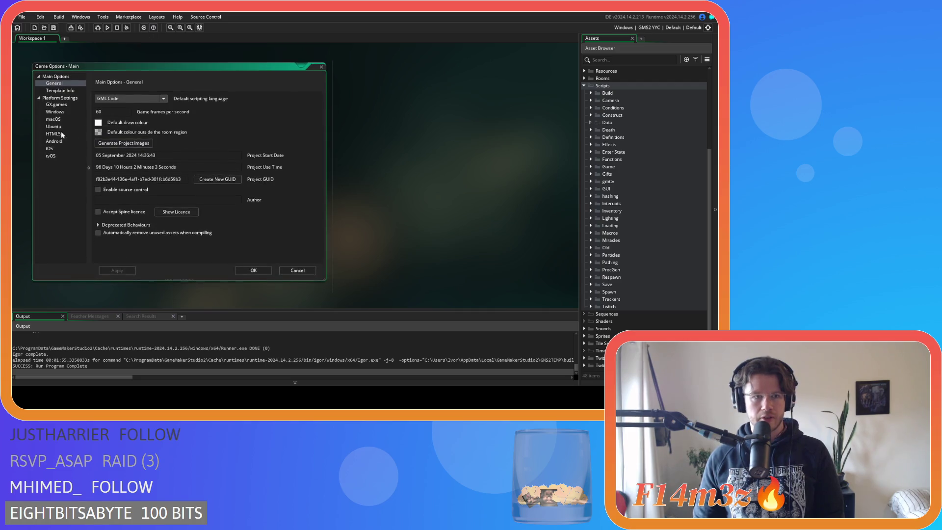
pyautogui.click(61, 131)
pyautogui.click(320, 66)
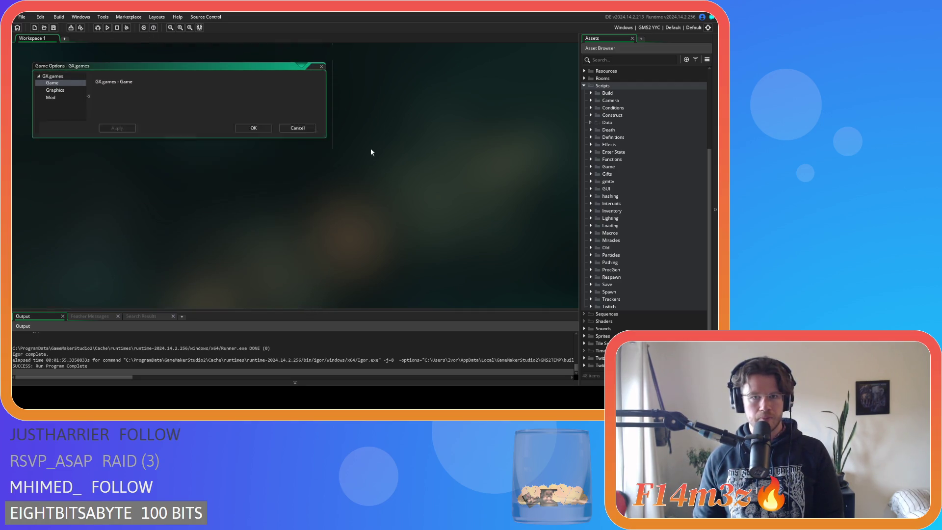
pyautogui.click(64, 108)
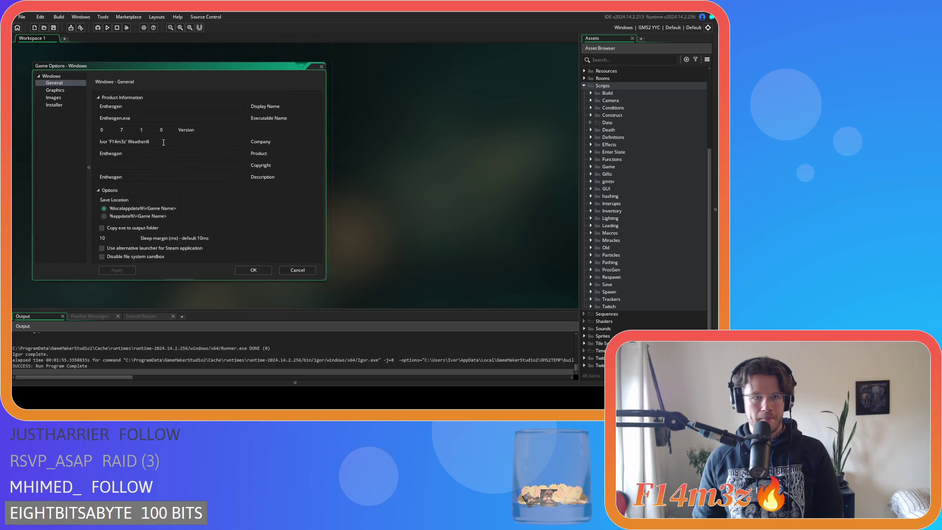
pyautogui.write('1')
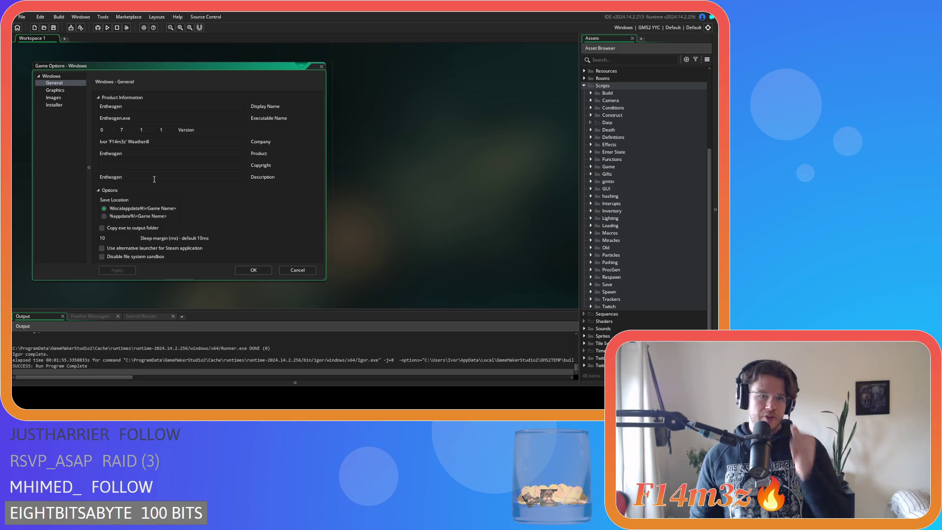
pyautogui.click(117, 270)
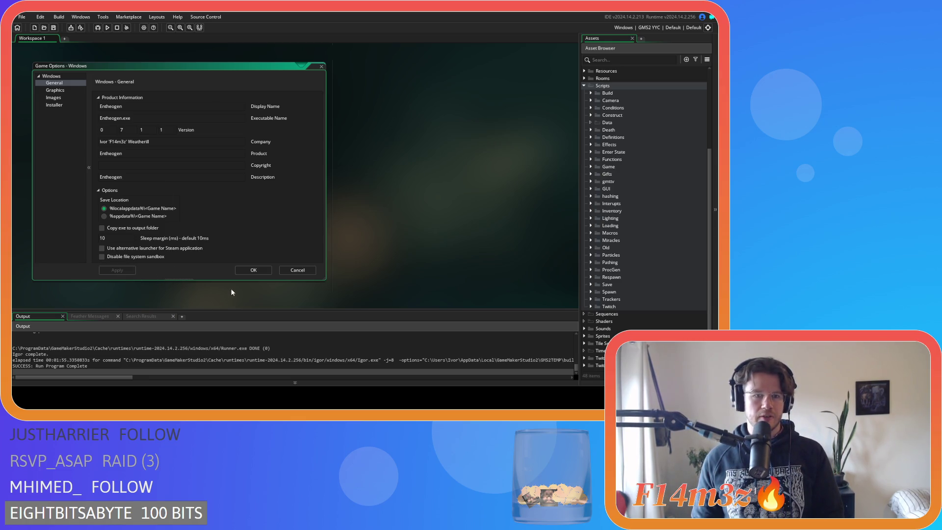
pyautogui.click(253, 270)
# Step: Clear the workspace and collapse the Scripts folder
pyautogui.rightClick(388, 136)
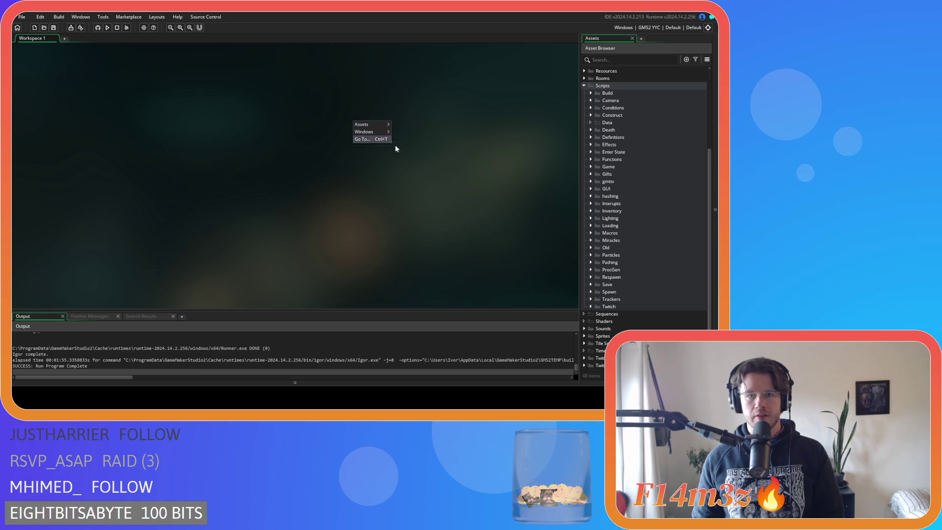
pyautogui.click(470, 196)
pyautogui.scroll(3, 628, 214)
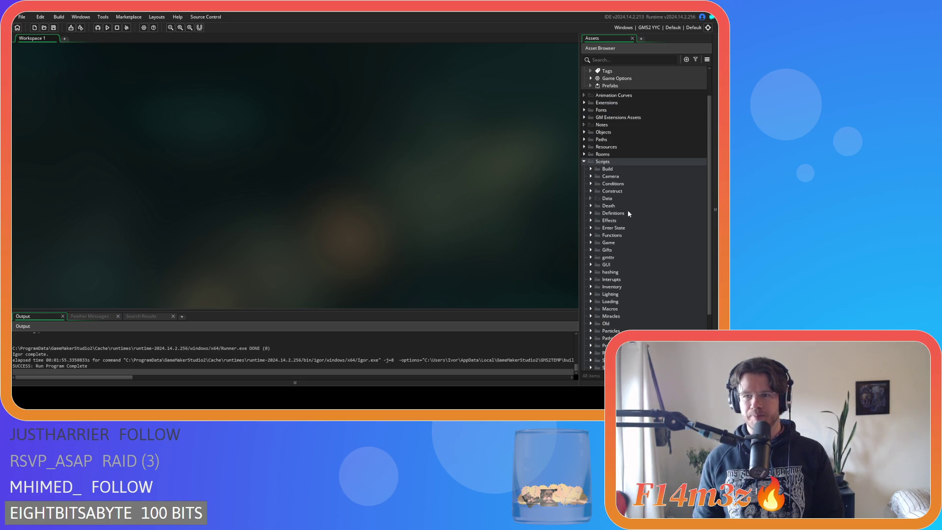
pyautogui.click(583, 162)
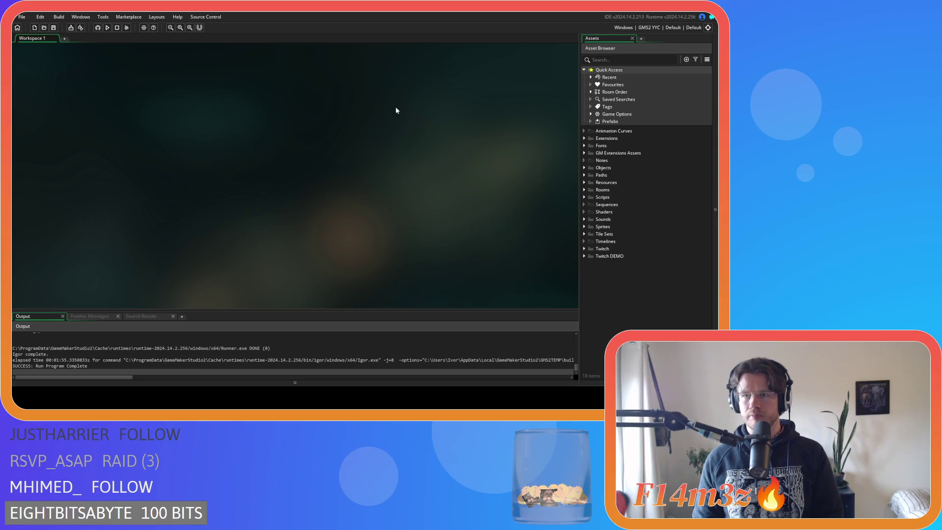
# Step: Build the game executable, packaged as a zip
pyautogui.click(70, 27)
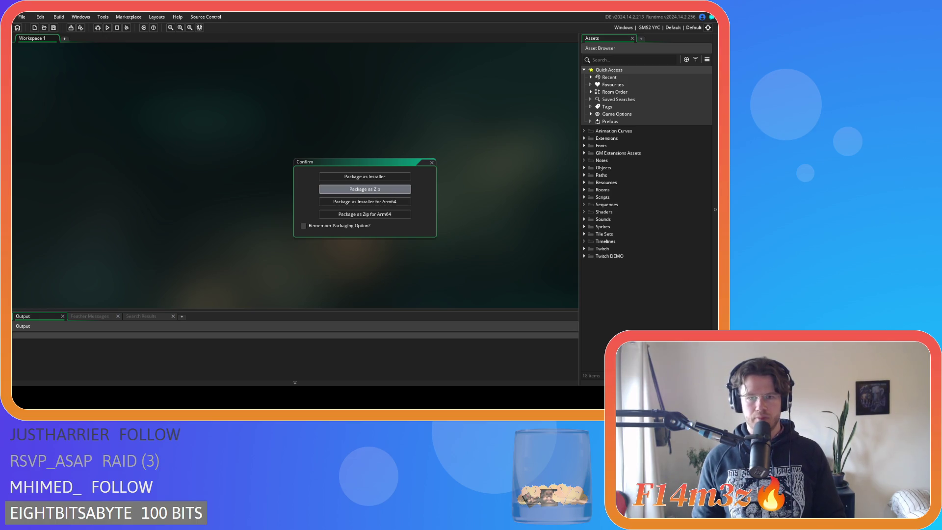
pyautogui.press('Return')
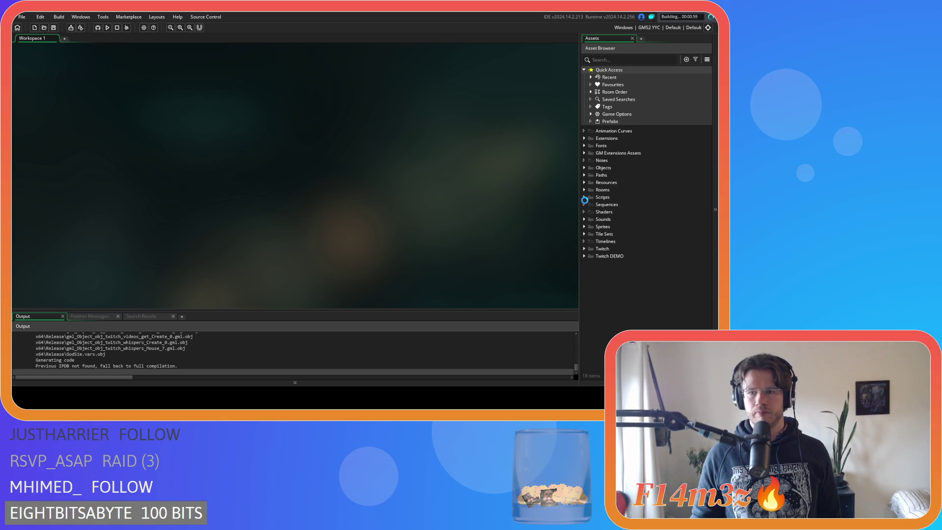
pyautogui.click(584, 197)
pyautogui.scroll(-3, 597, 229)
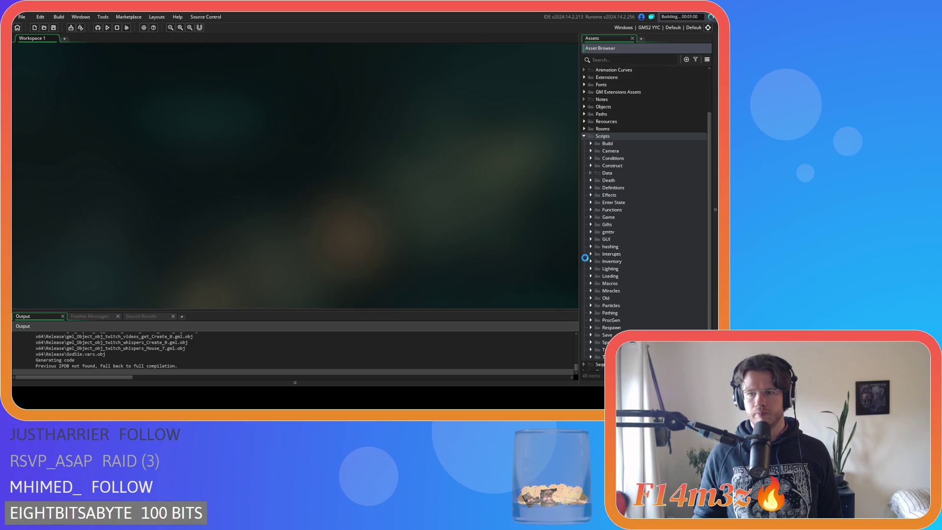
pyautogui.click(590, 290)
pyautogui.scroll(-3, 607, 286)
pyautogui.scroll(-3, 618, 281)
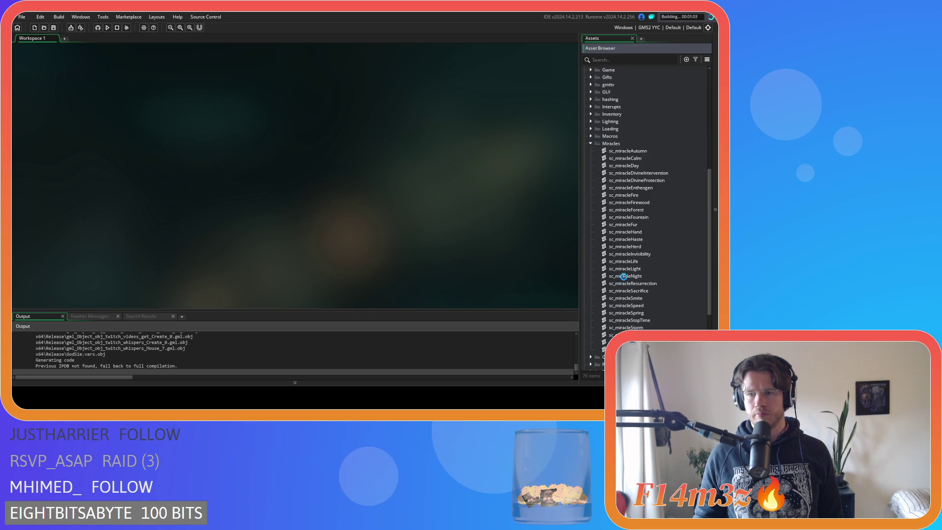
pyautogui.doubleClick(652, 211)
pyautogui.scroll(-20, 213, 176)
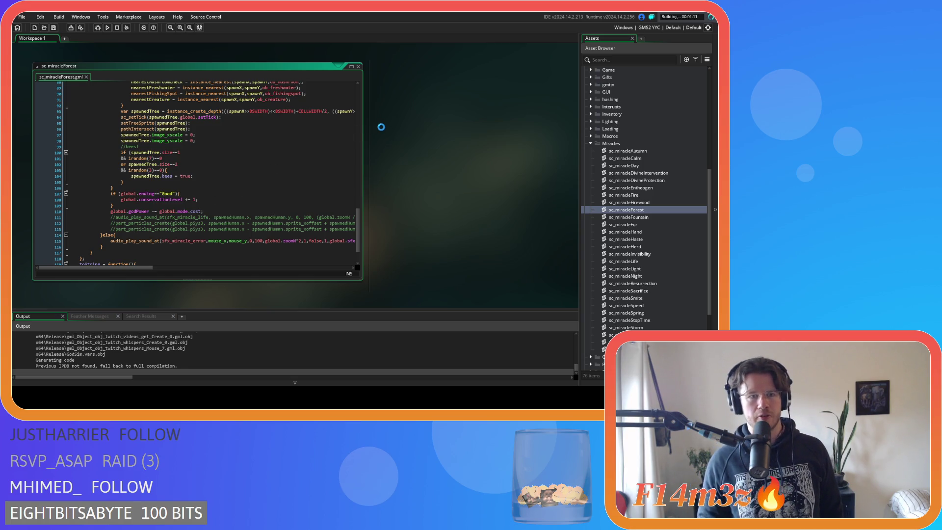
pyautogui.rightClick(402, 114)
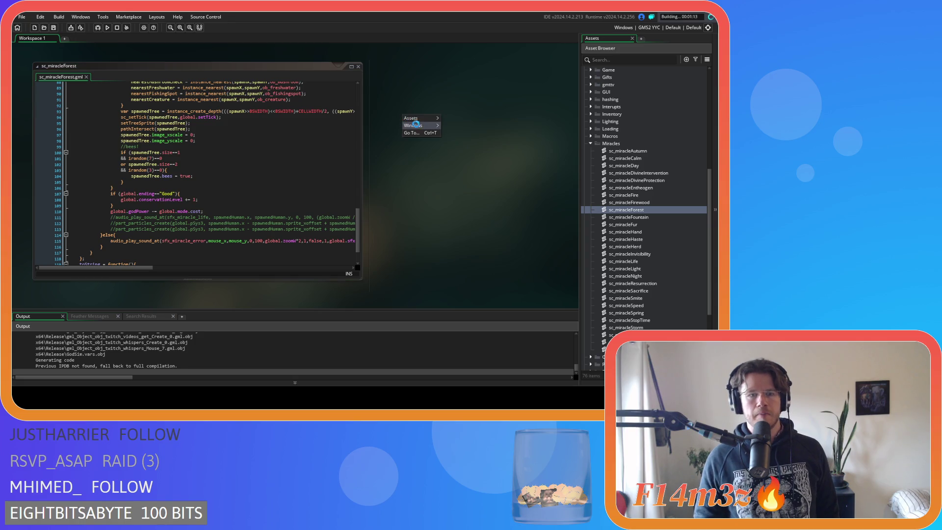
pyautogui.moveTo(418, 126)
pyautogui.click(454, 143)
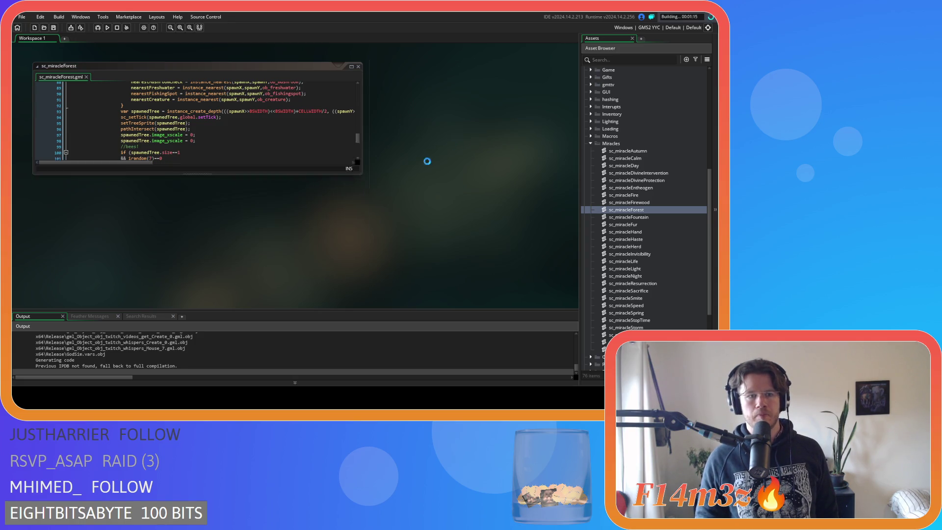
pyautogui.click(590, 143)
pyautogui.click(584, 90)
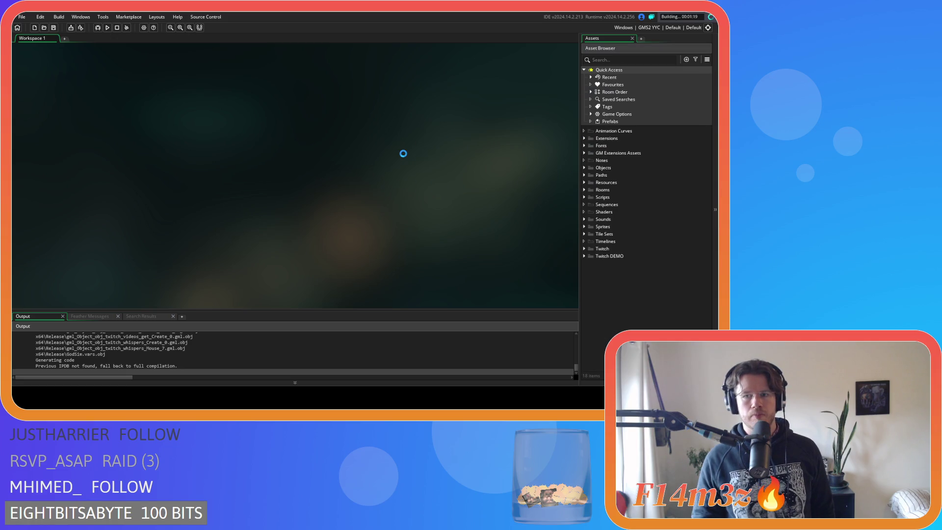